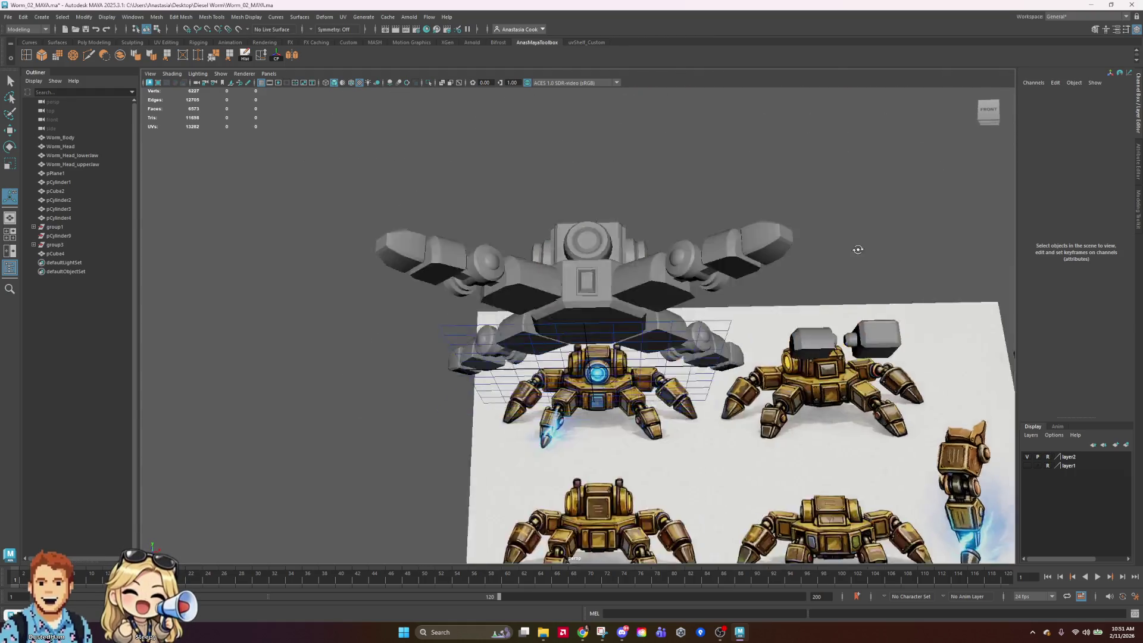
Select the head block pCube4 and orbit around it and the whole robot
scroll(859, 268, "up", 10)
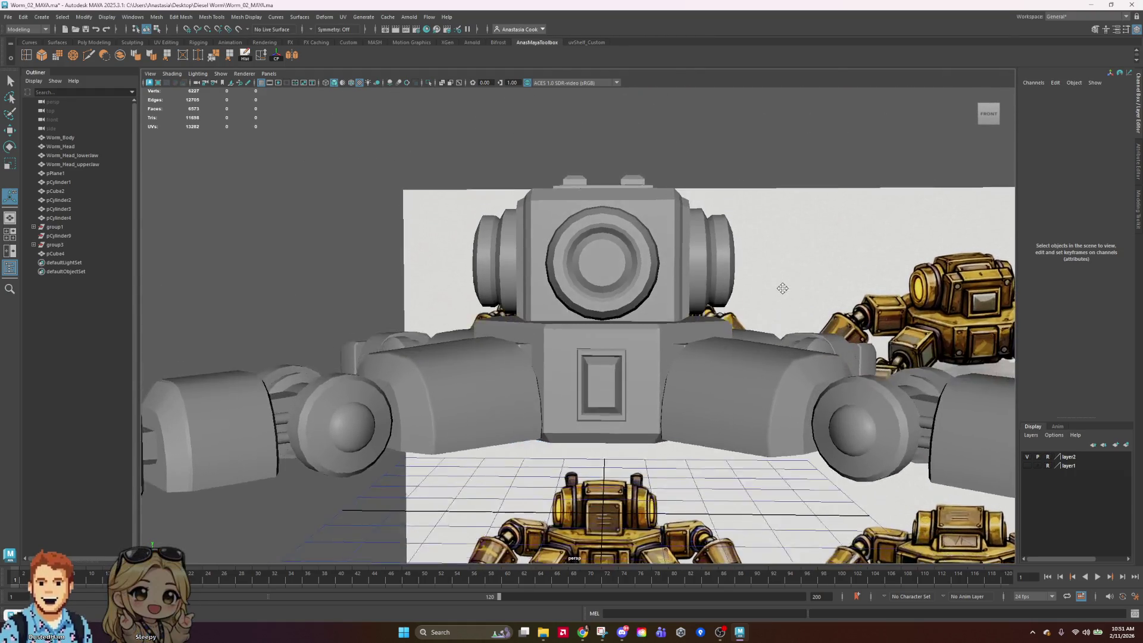
scroll(755, 347, "up", 3)
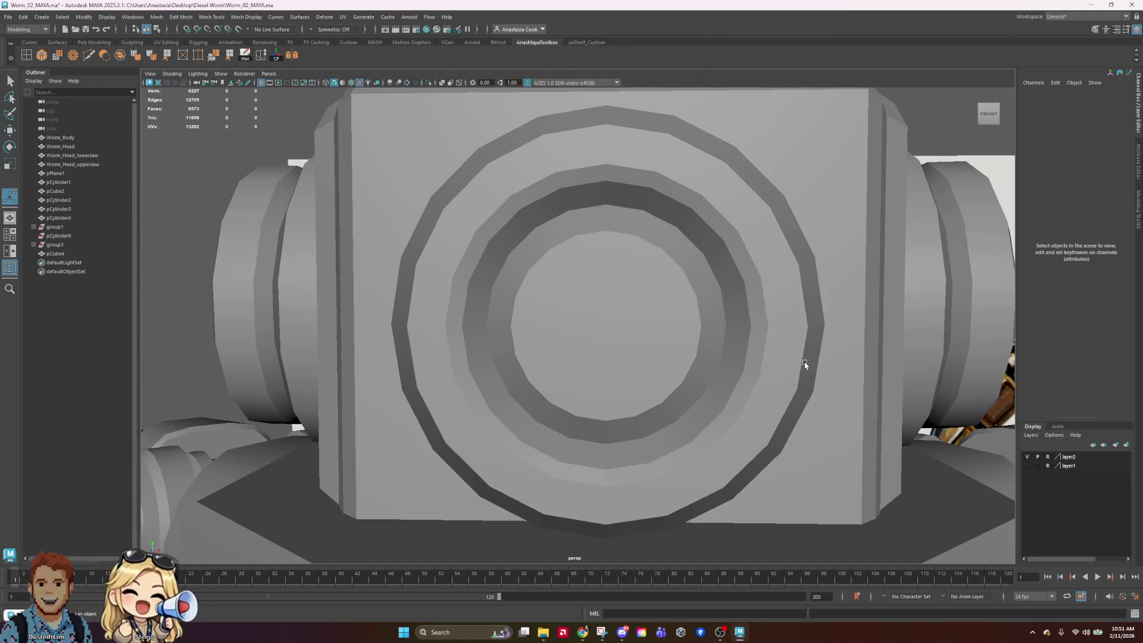
scroll(805, 364, "down", 1)
left_click_drag(805, 364, 779, 363, "alt")
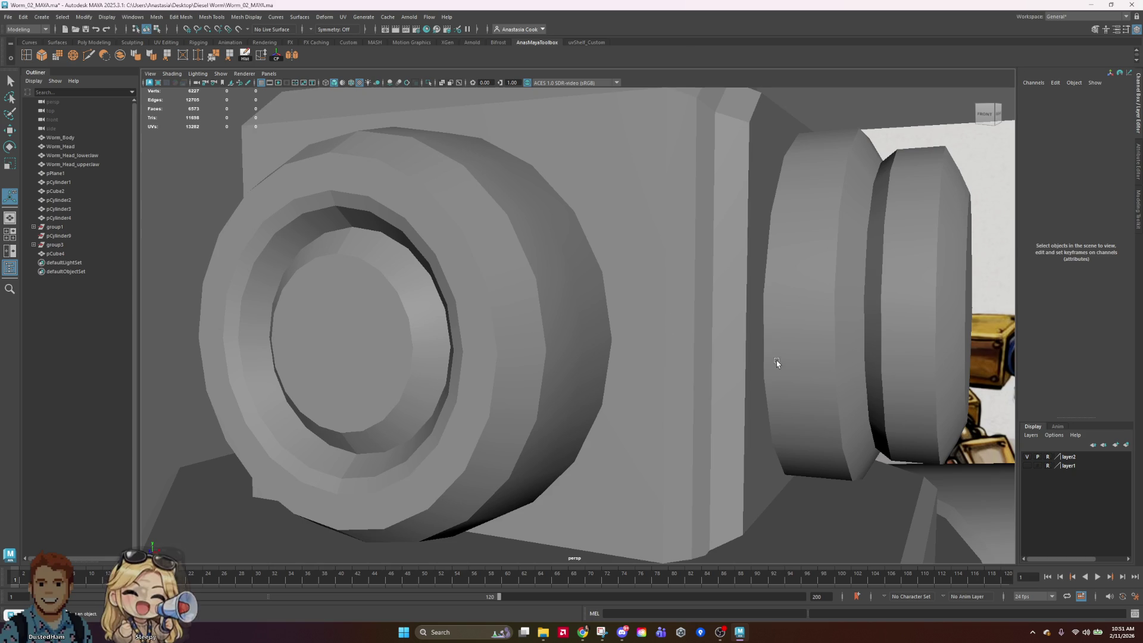
left_click(364, 323)
scroll(364, 324, "down", 5)
mouse_move(364, 324)
left_mouse_down("alt")
mouse_move(675, 527)
mouse_move(610, 395)
mouse_move(576, 410)
left_mouse_up("alt")
scroll(588, 406, "up", 10)
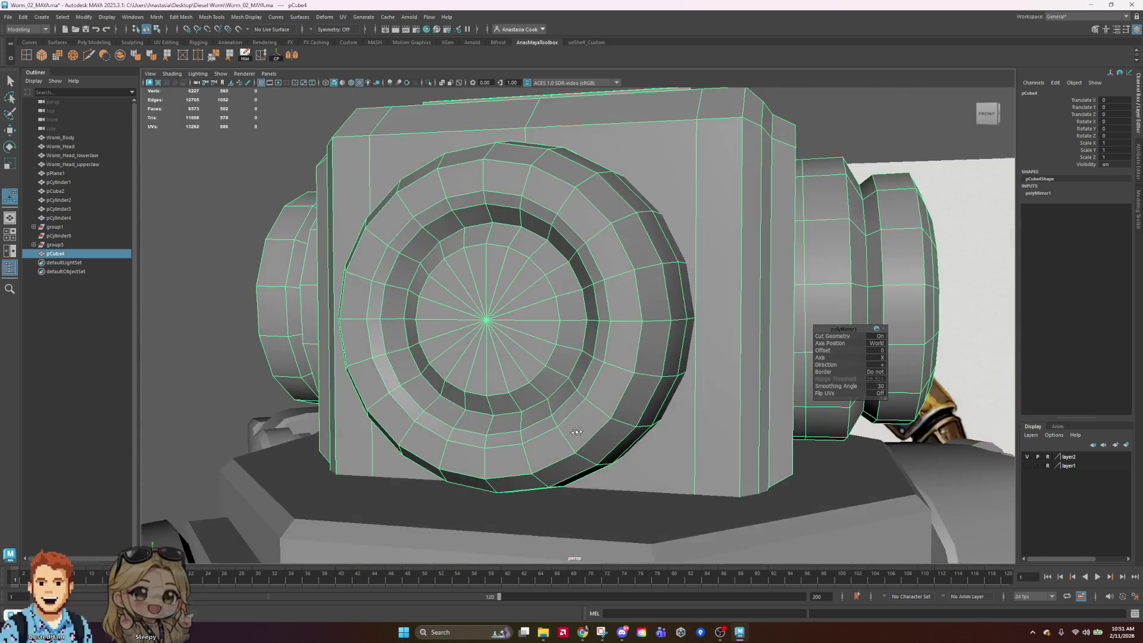
scroll(566, 416, "down", 10)
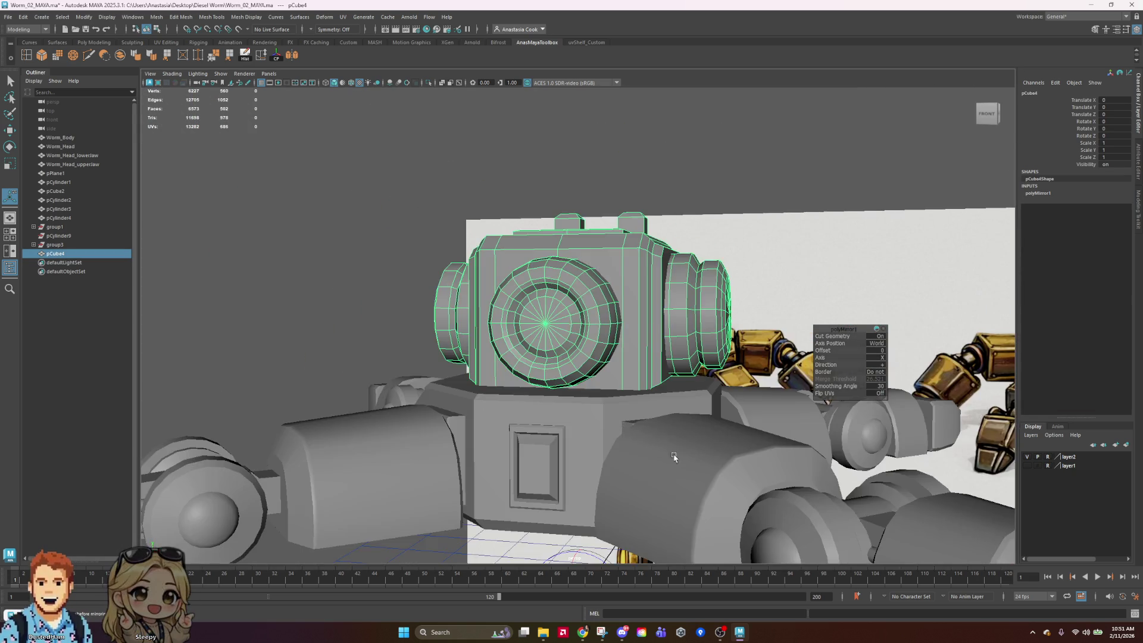
left_click_drag(648, 439, 677, 390, "alt")
scroll(677, 390, "down", 10)
Select the head and mirrored arm mesh pCylinder15 while checking top-down and front views
left_click(332, 258)
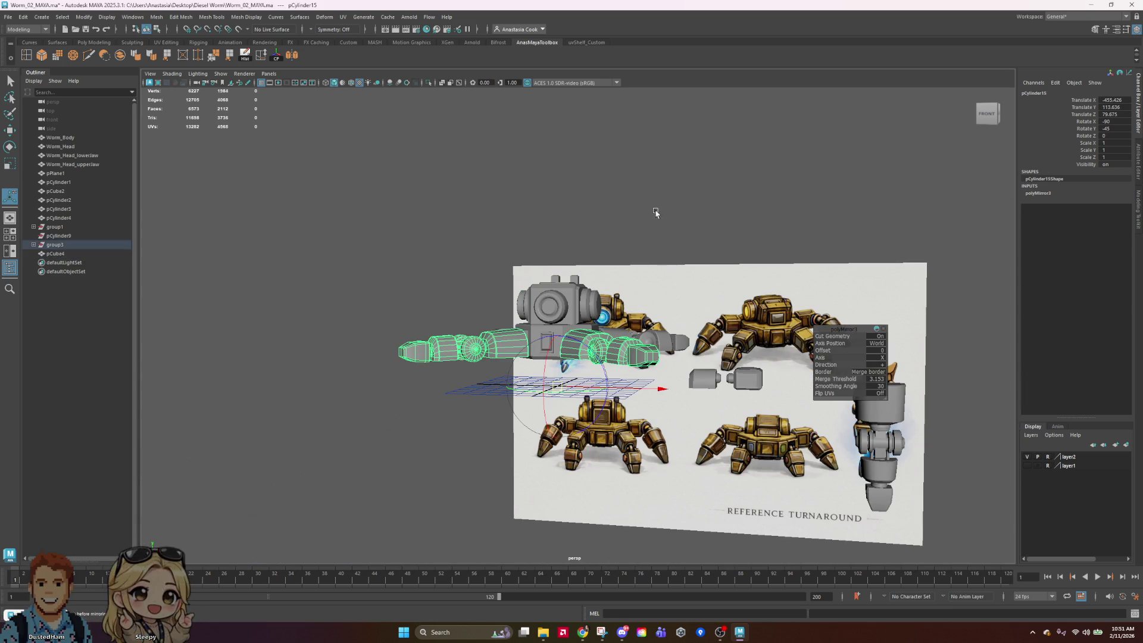
mouse_move(677, 415)
left_mouse_down()
mouse_move(711, 453)
mouse_move(876, 411)
mouse_move(661, 432)
left_mouse_up()
left_click(703, 440)
left_click(580, 305)
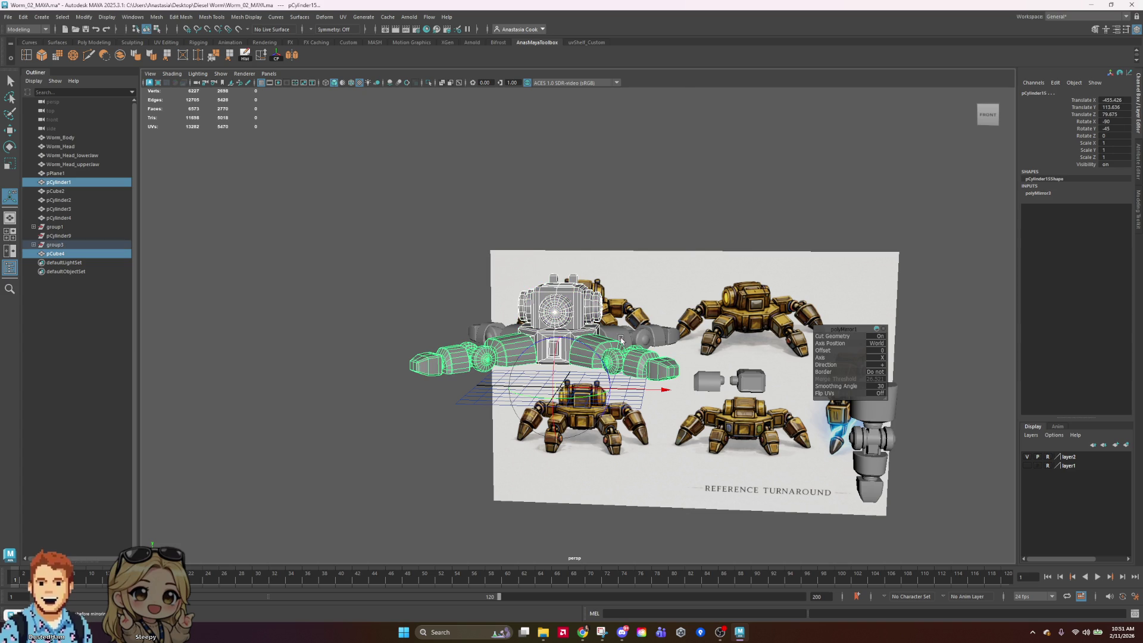
mouse_move(801, 329)
left_mouse_down("alt")
mouse_move(807, 307)
mouse_move(782, 337)
left_mouse_up("alt")
scroll(601, 374, "up", 3)
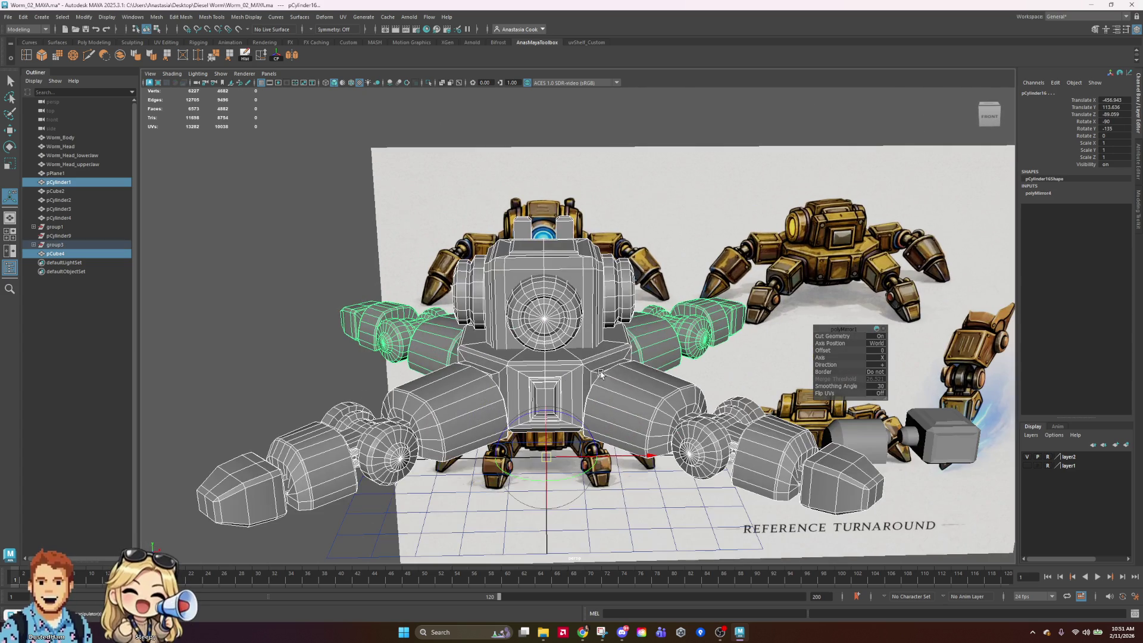
left_click(485, 410)
left_click_drag(486, 411, 777, 380, "alt")
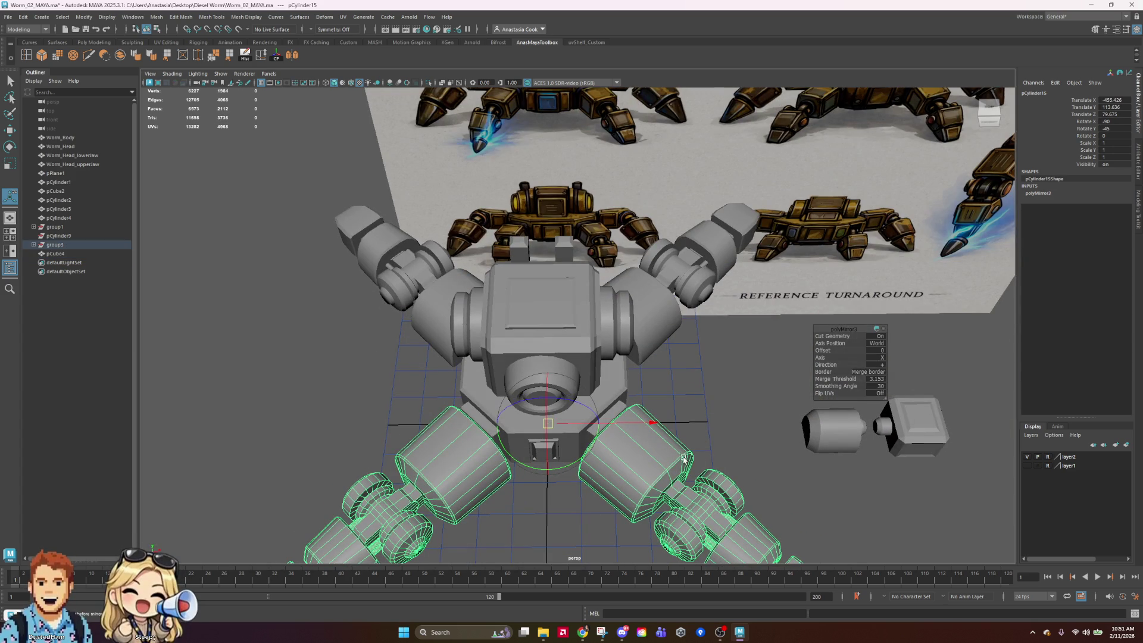
left_click(781, 370)
left_click_drag(801, 317, 815, 373, "alt")
left_click_drag(674, 413, 738, 317, "alt")
left_click(667, 352)
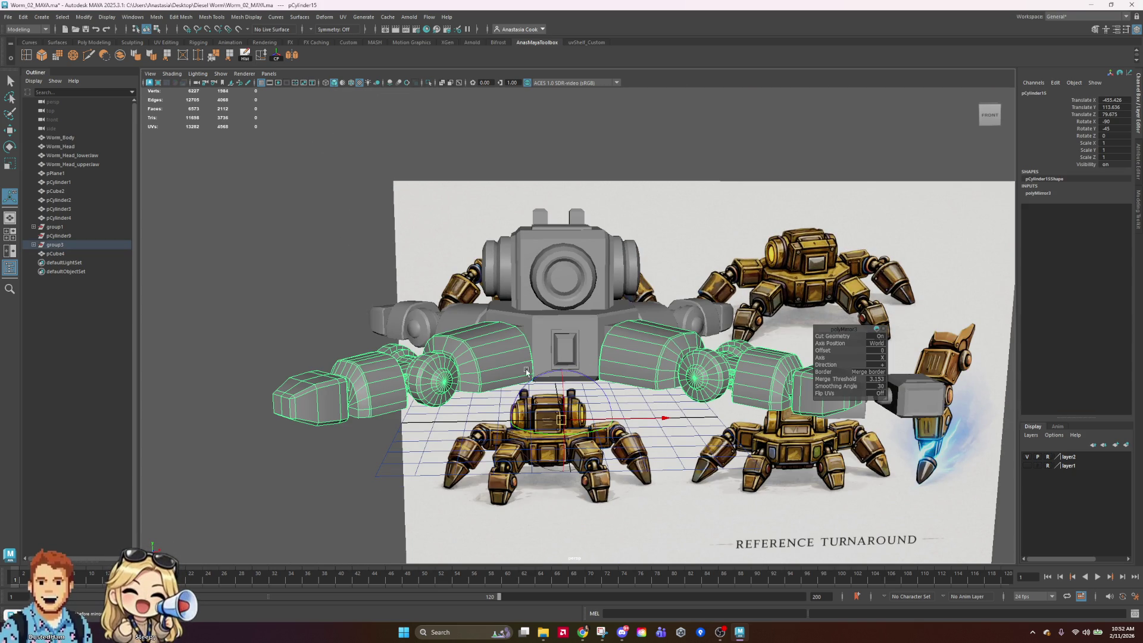
left_click_drag(674, 410, 681, 405, "alt")
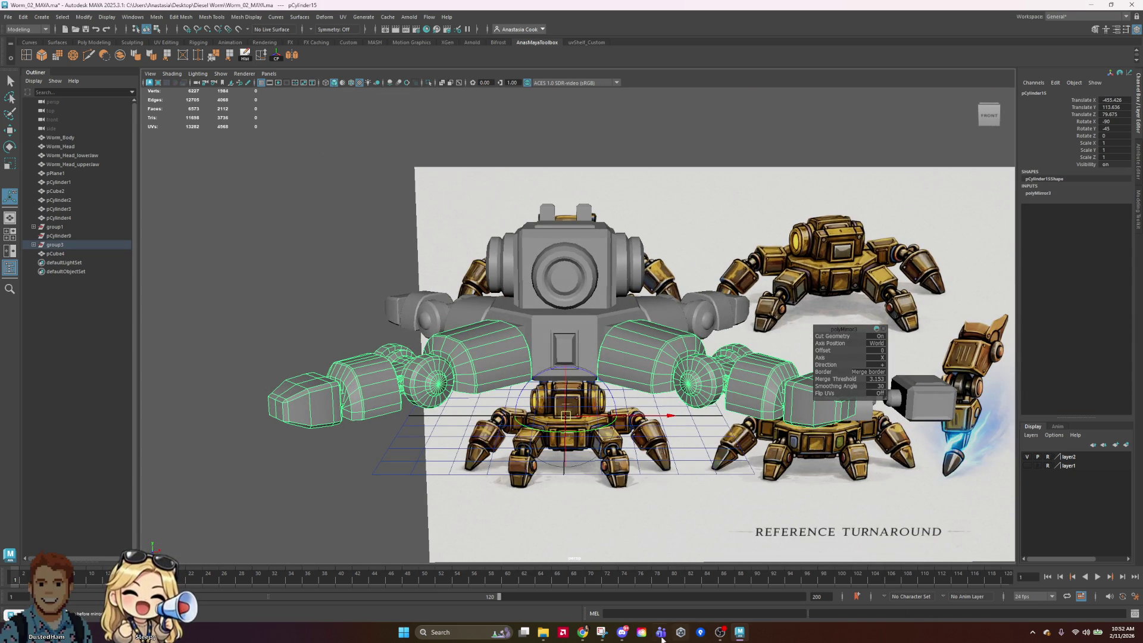
Enlarge the robot reference capture in Snipping Tool and move Maya to the left
left_click(600, 633)
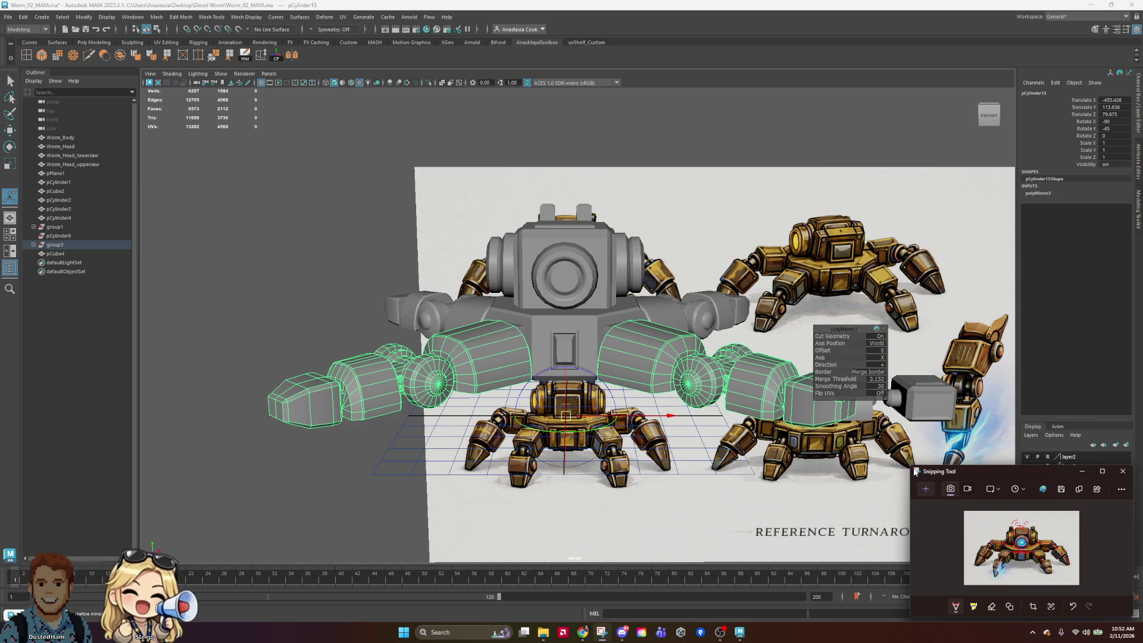
left_click_drag(911, 465, 550, 151)
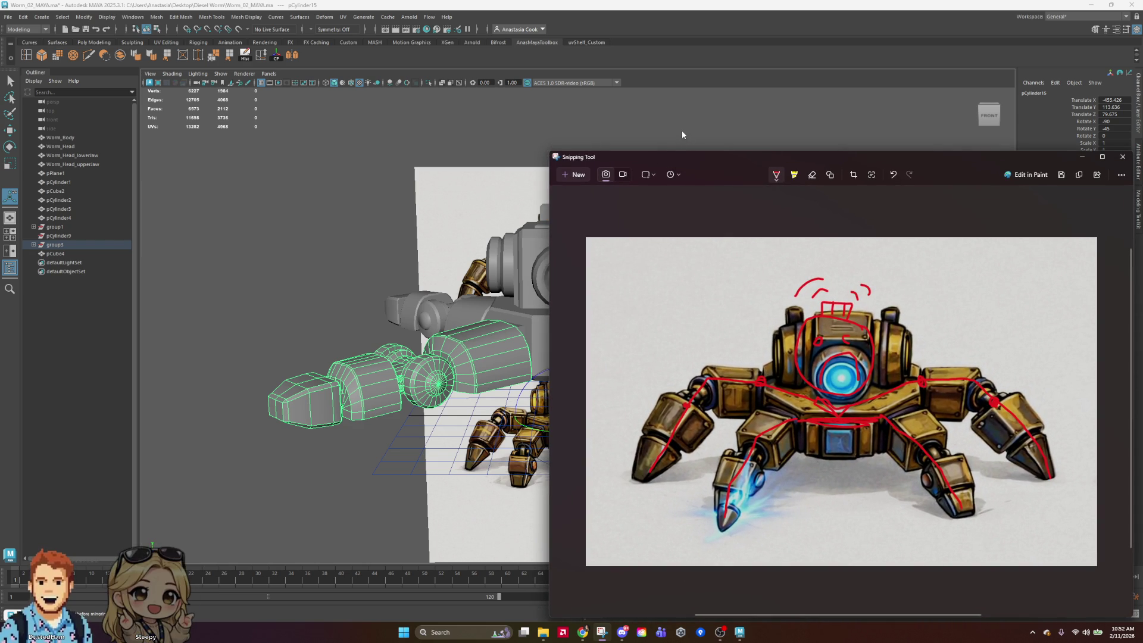
left_click_drag(949, 157, 959, 38)
left_click(542, 493)
mouse_move(357, 5)
left_mouse_down()
mouse_move(298, 113)
mouse_move(149, 126)
mouse_move(119, 142)
left_mouse_up()
mouse_move(3, 146)
left_mouse_down()
mouse_move(103, 168)
mouse_move(1, 168)
mouse_move(357, 89)
mouse_move(639, 165)
mouse_move(232, 81)
mouse_move(1, 232)
left_mouse_up()
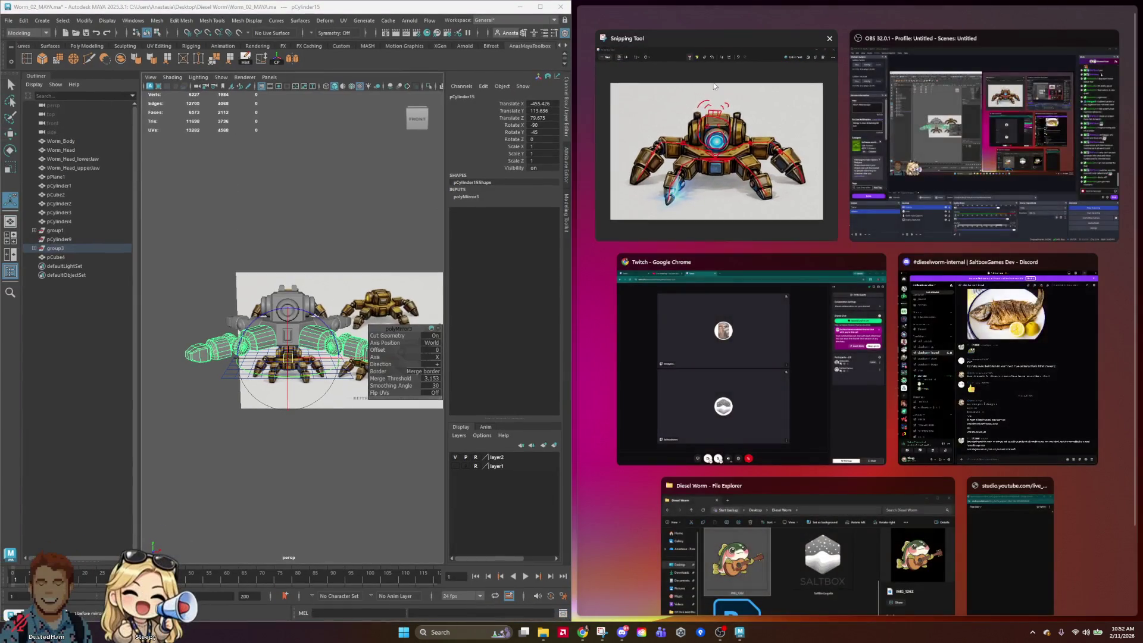
Place the reference capture on the right beside Maya and deselect the arm mesh
left_click(738, 96)
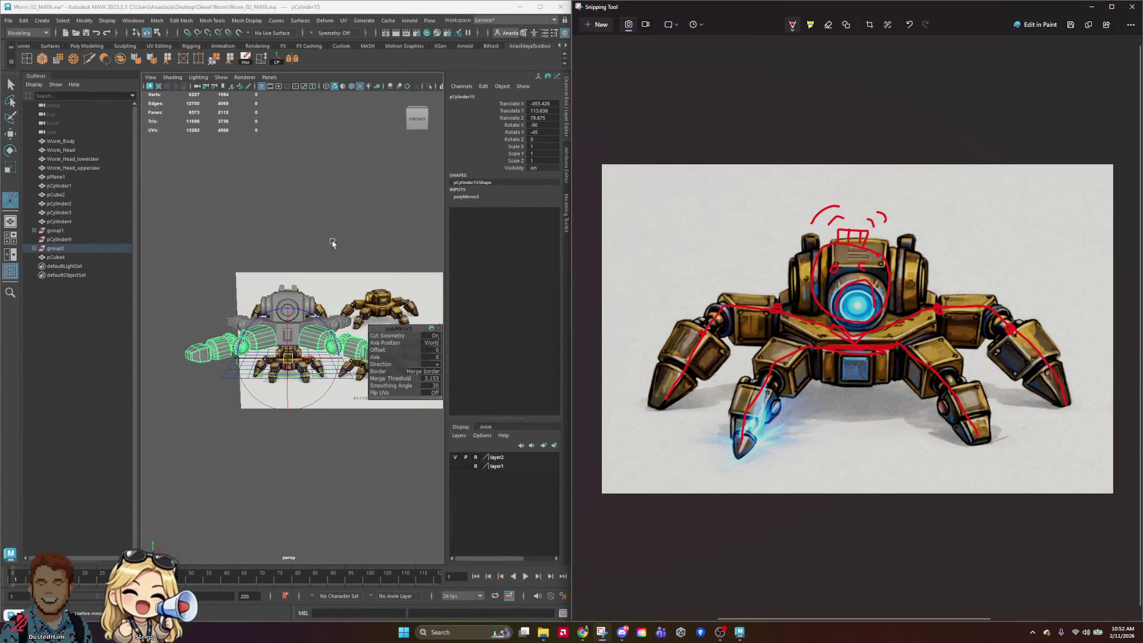
left_click(443, 275)
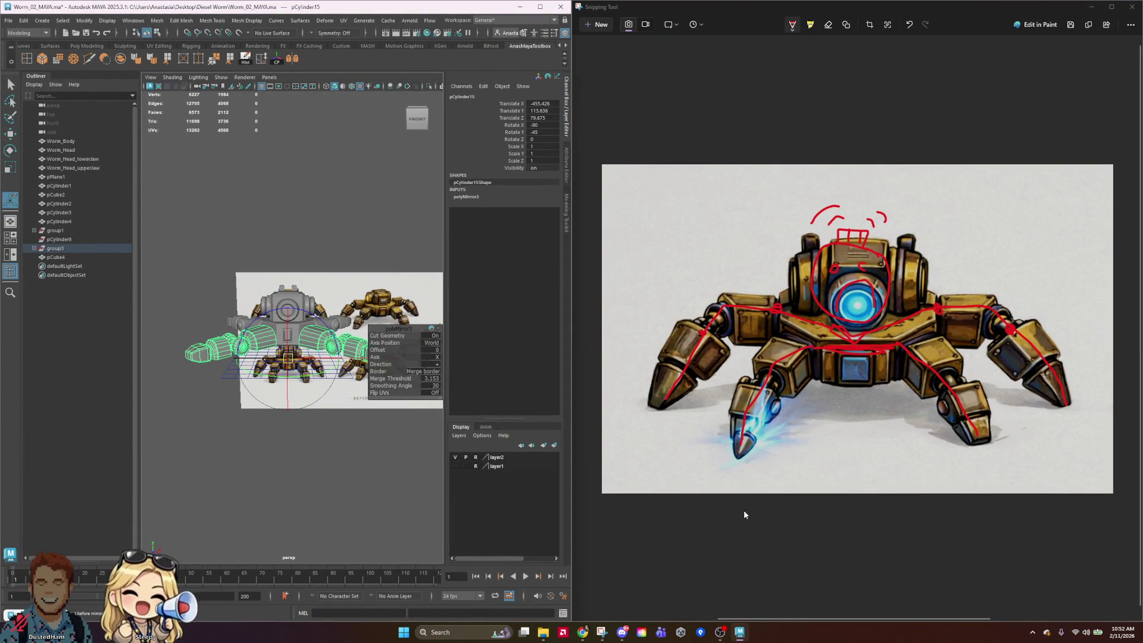
left_click(359, 455)
scroll(286, 345, "up", 3)
scroll(287, 346, "down", 3)
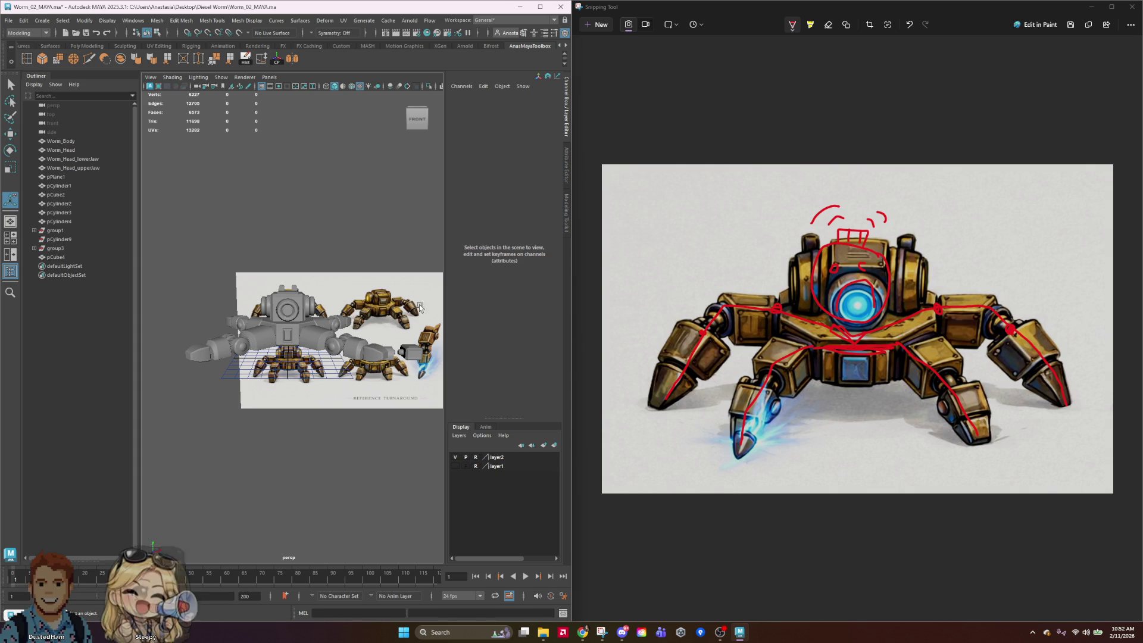
Orbit to view the model from above and below, then maximize Maya
mouse_move(374, 274)
left_mouse_down("alt")
mouse_move(377, 351)
mouse_move(384, 300)
left_mouse_up("alt")
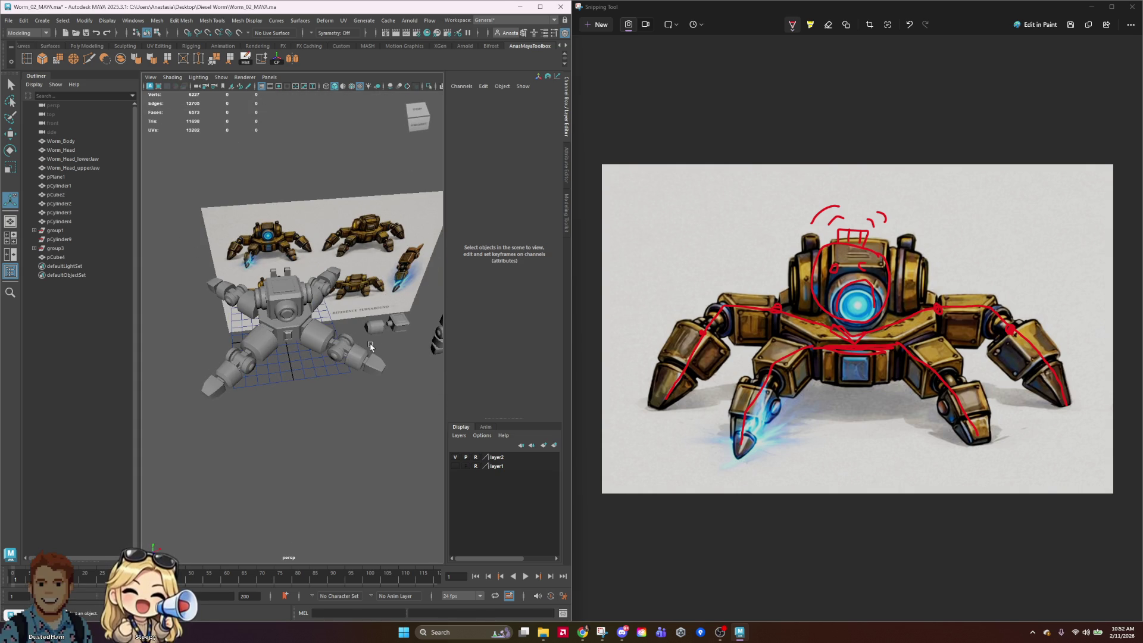
mouse_move(331, 369)
left_mouse_down("alt")
mouse_move(440, 284)
mouse_move(369, 280)
mouse_move(287, 369)
mouse_move(333, 363)
mouse_move(307, 368)
left_mouse_up("alt")
scroll(287, 362, "up", 5)
scroll(287, 362, "down", 10)
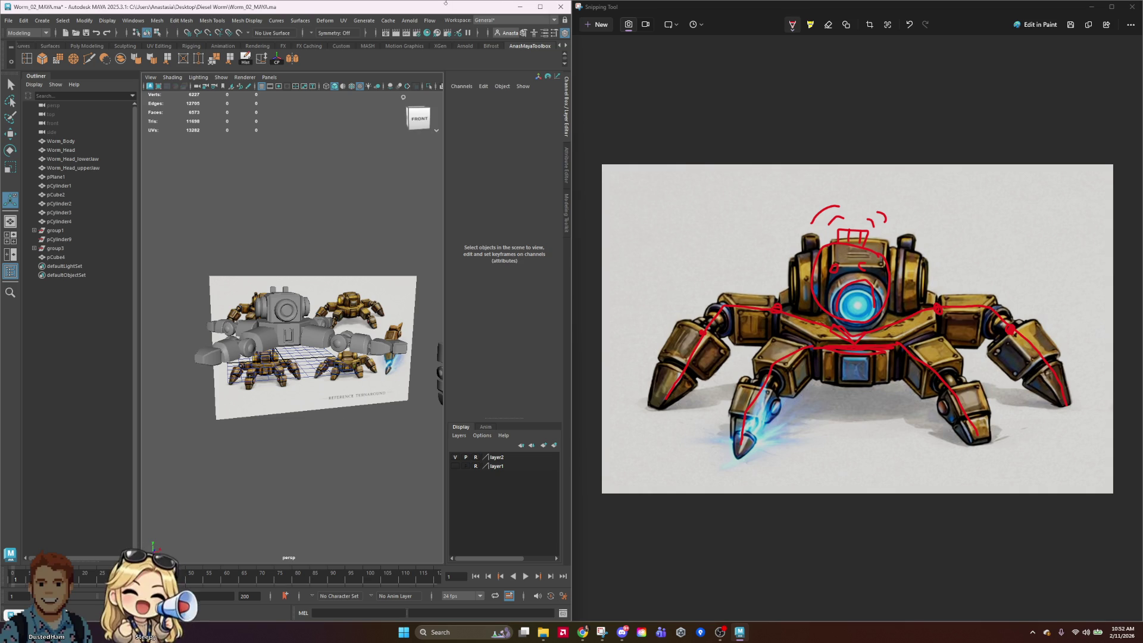
double_click(438, 8)
mouse_move(560, 333)
left_mouse_down("alt")
mouse_move(718, 334)
mouse_move(702, 357)
mouse_move(725, 365)
mouse_move(789, 330)
left_mouse_up("alt")
left_click_drag(687, 354, 679, 355, "alt")
scroll(546, 311, "up", 5)
mouse_move(546, 311)
left_mouse_down("alt")
mouse_move(625, 369)
mouse_move(601, 338)
mouse_move(637, 342)
mouse_move(594, 339)
left_mouse_up("alt")
left_click(578, 259)
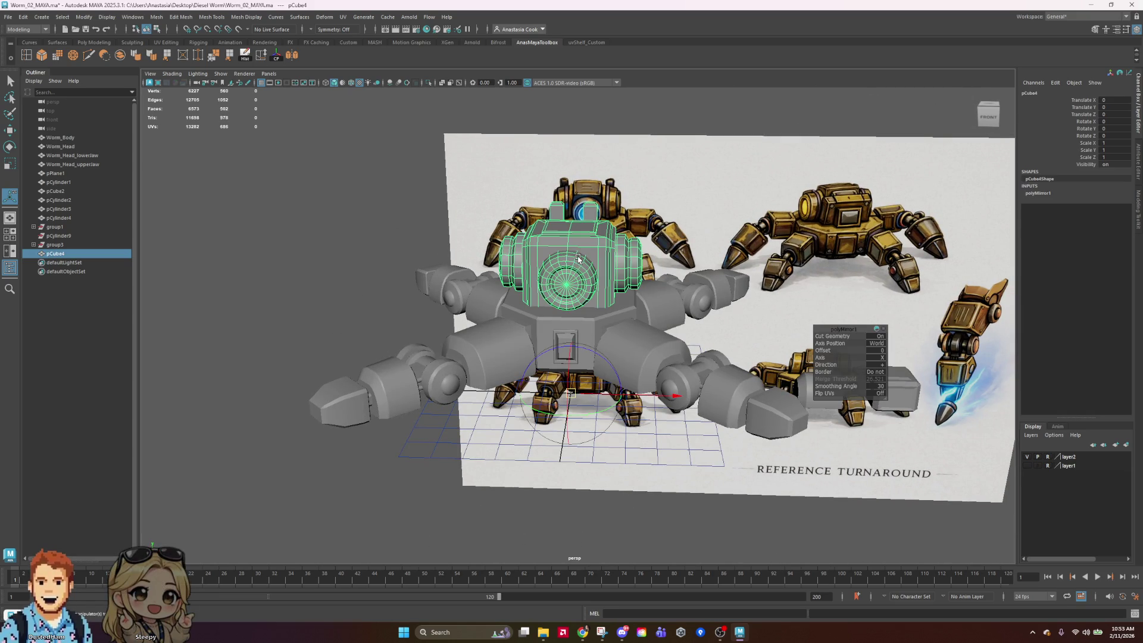
mouse_move(673, 339)
left_mouse_down("alt")
mouse_move(702, 243)
mouse_move(685, 268)
mouse_move(689, 333)
mouse_move(581, 357)
left_mouse_up("alt")
scroll(568, 286, "down", 3)
mouse_move(435, 197)
left_mouse_down()
mouse_move(714, 395)
mouse_move(693, 410)
left_mouse_up()
Duplicate the selected robot parts into several copies slid to the left
key("ctrl+d")
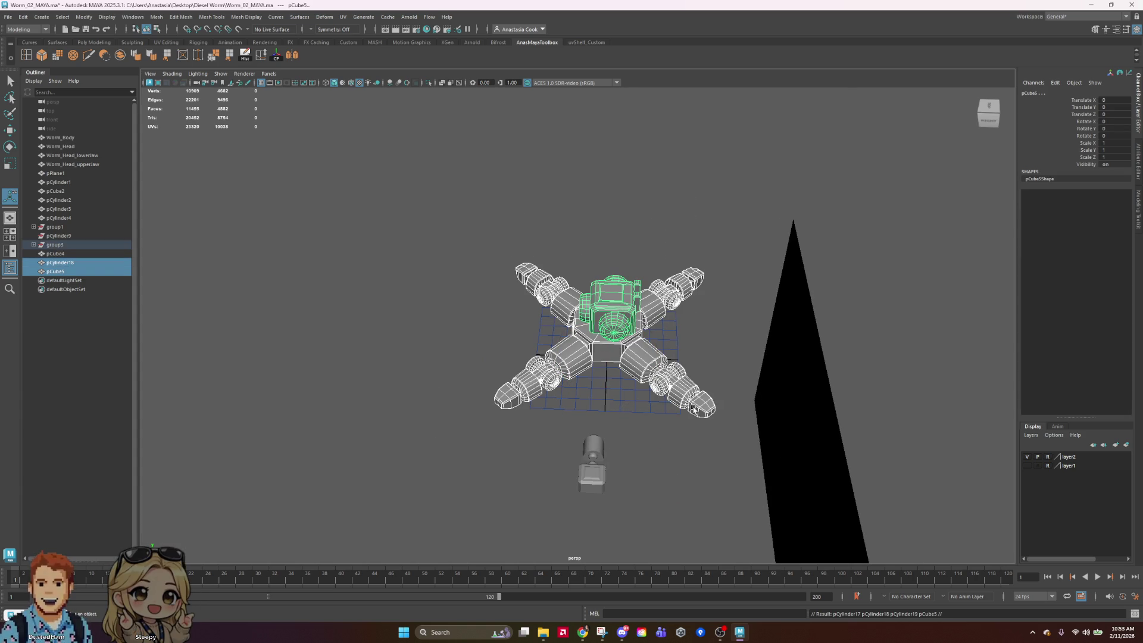
mouse_move(500, 305)
left_mouse_down("shift")
mouse_move(273, 298)
mouse_move(296, 311)
mouse_move(263, 293)
mouse_move(60, 309)
left_mouse_up("shift")
middle_click_drag(497, 378, 828, 393, "alt")
left_click_drag(437, 307, 207, 312, "shift")
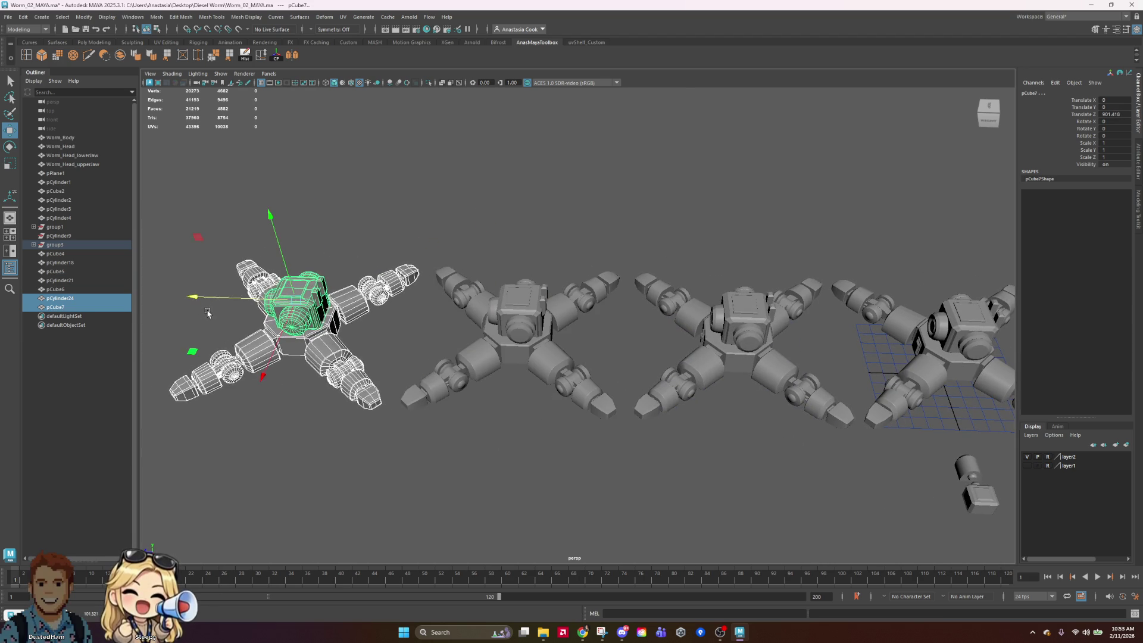
scroll(207, 313, "down", 5)
mouse_move(792, 340)
left_mouse_down("alt")
mouse_move(822, 327)
mouse_move(798, 319)
mouse_move(824, 324)
mouse_move(777, 304)
left_mouse_up("alt")
Undo the copies and moves back to the body pCylinder1 selection
key("ctrl+z")
key("ctrl+z")
key("ctrl+z")
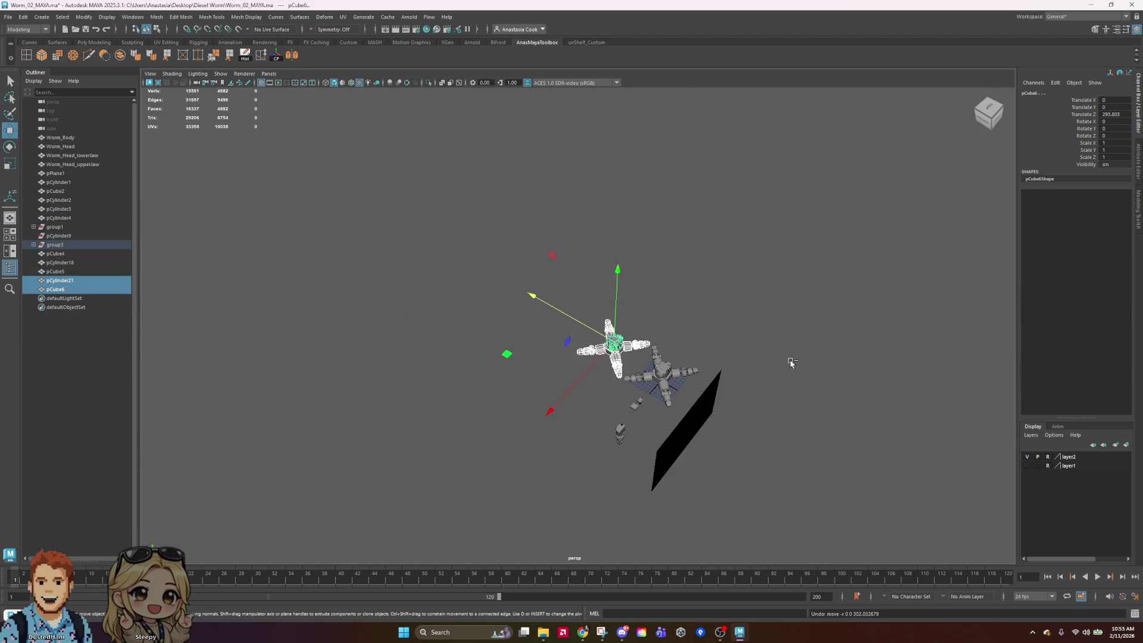
key("ctrl+z")
key("ctrl+z")
key("ctrl+z")
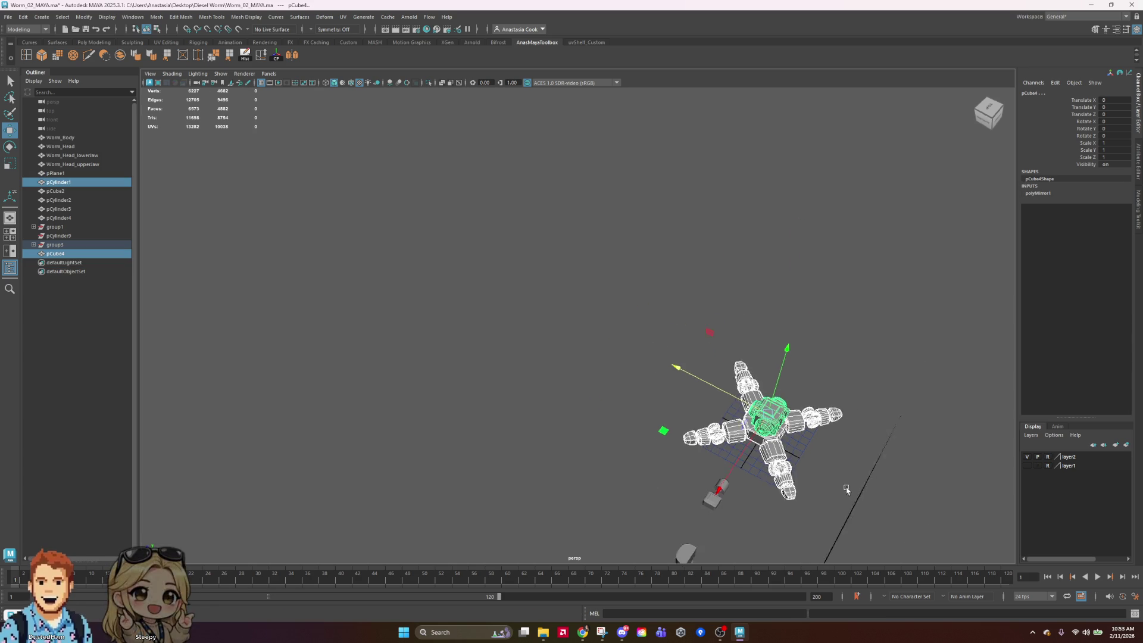
key("ctrl+z")
key("ctrl+z")
key("ctrl+z")
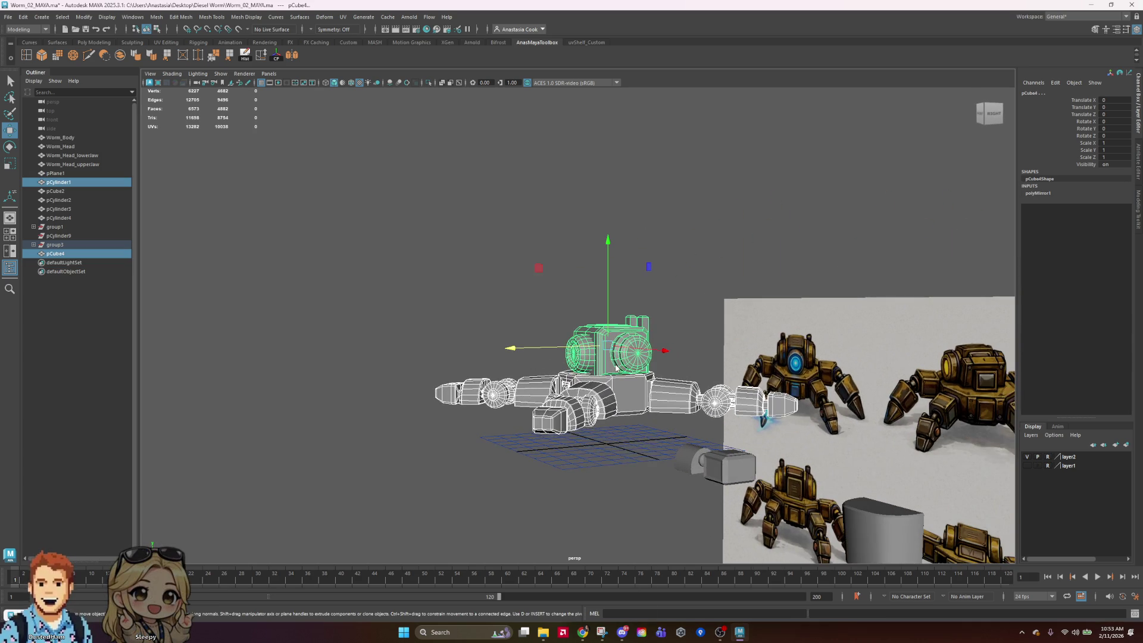
key("ctrl+z")
key("ctrl+z")
key("ctrl+z")
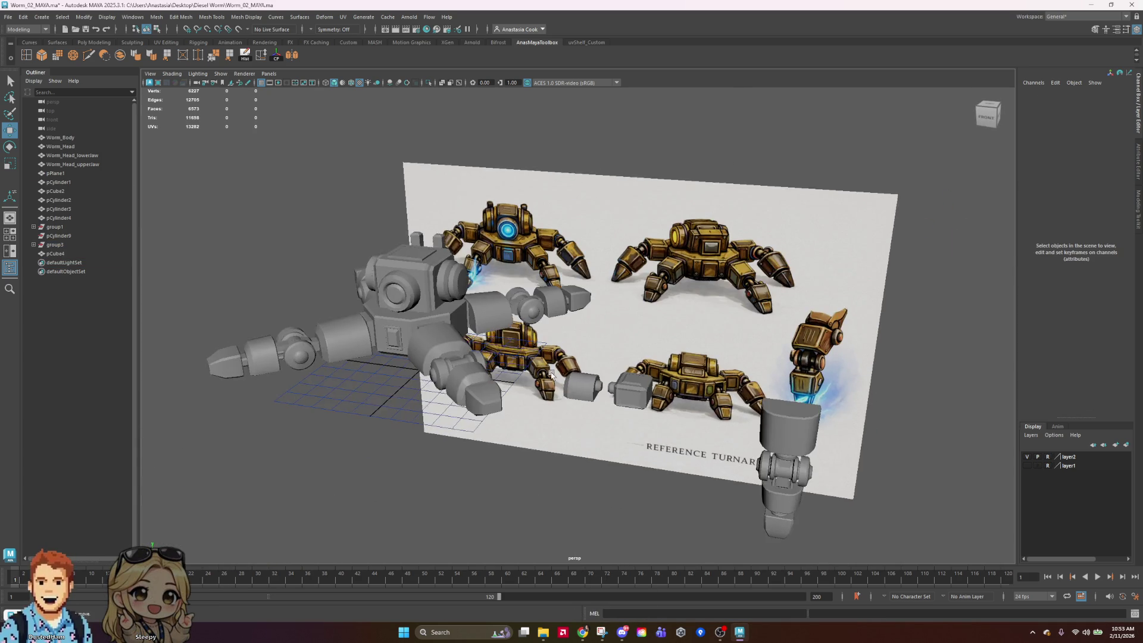
key("ctrl+z")
key("ctrl+z")
key("ctrl+z")
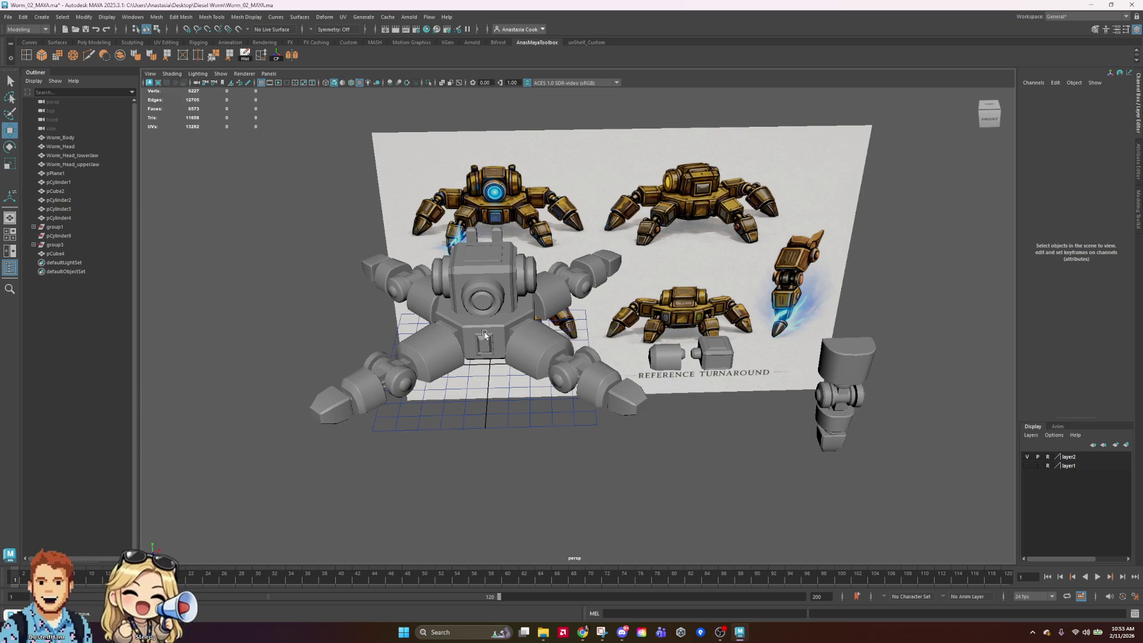
key("ctrl+z")
key("ctrl+z")
key("ctrl+z")
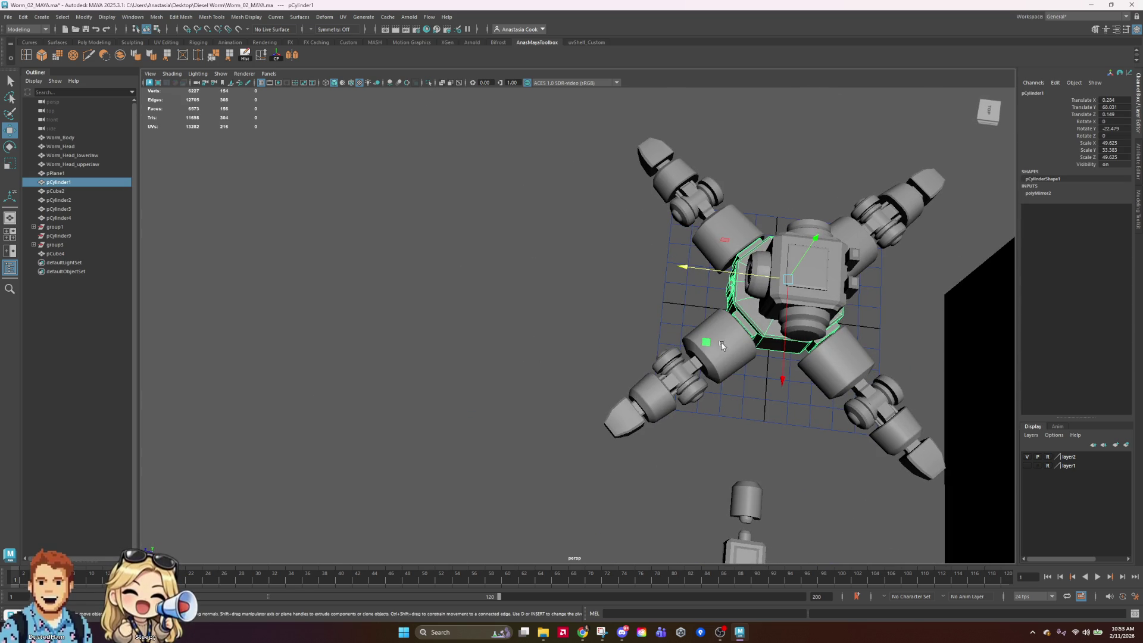
Box-select the whole robot, duplicate it and slide it left, then undo
scroll(846, 273, "down", 5)
left_click_drag(511, 149, 809, 420)
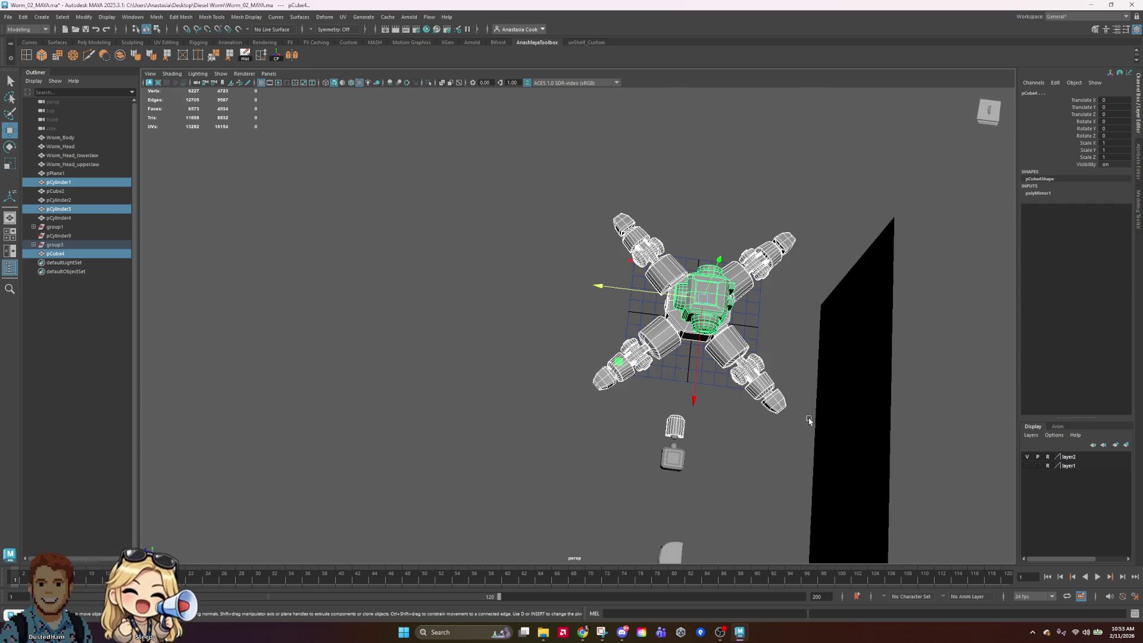
key("ctrl+d")
mouse_move(595, 289)
left_mouse_down()
mouse_move(465, 274)
mouse_move(498, 305)
left_mouse_up()
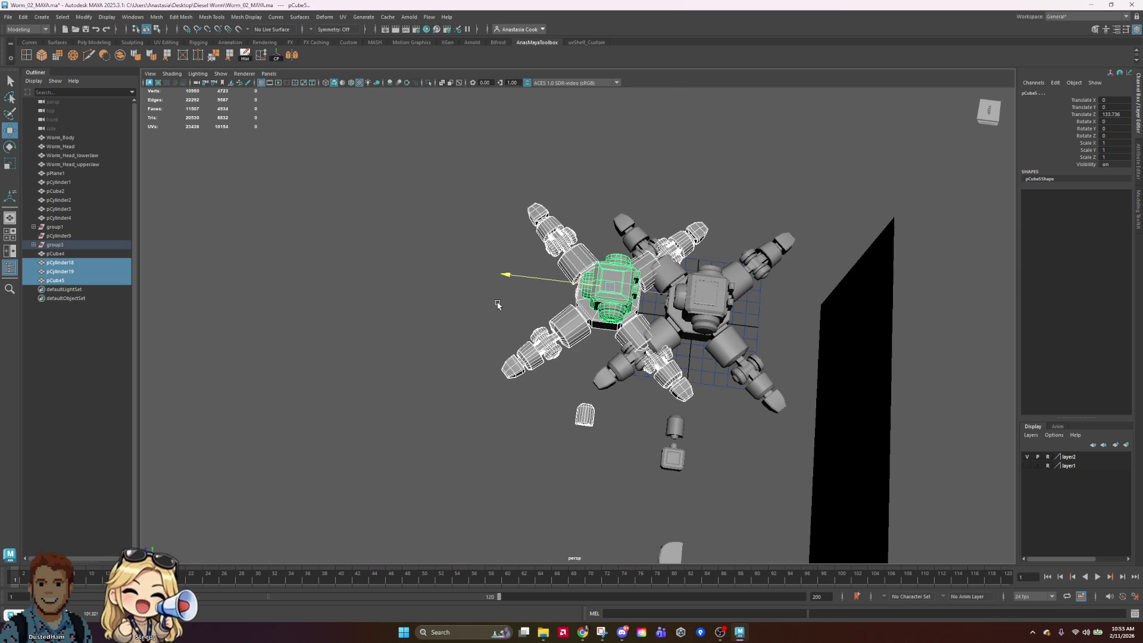
left_click_drag(548, 292, 508, 278)
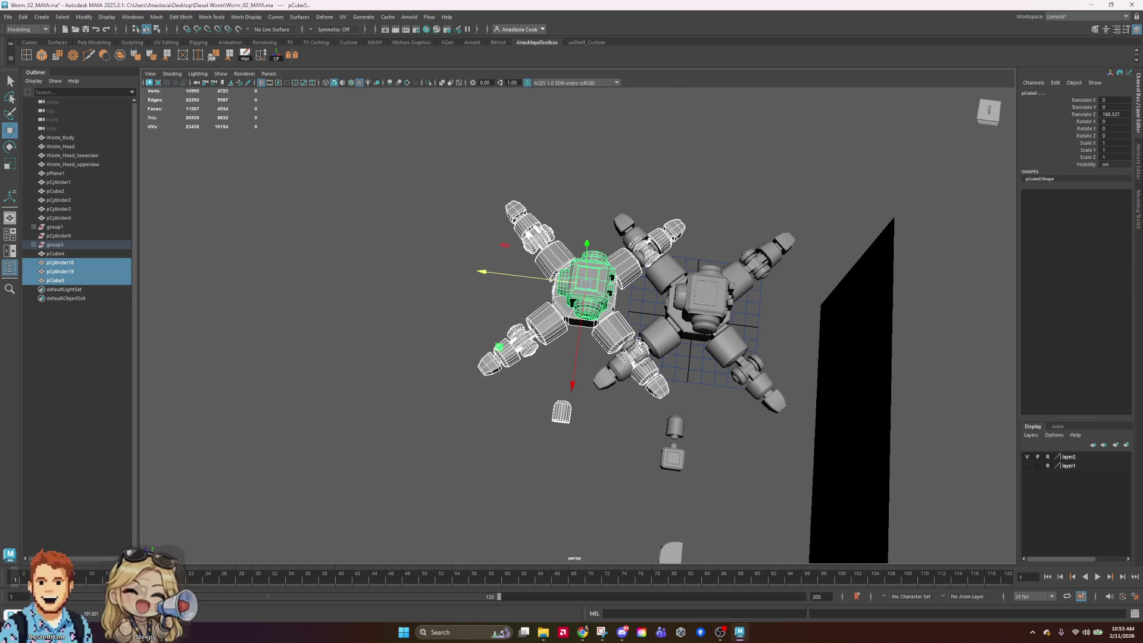
key("ctrl+z")
key("ctrl+z")
key("ctrl+z")
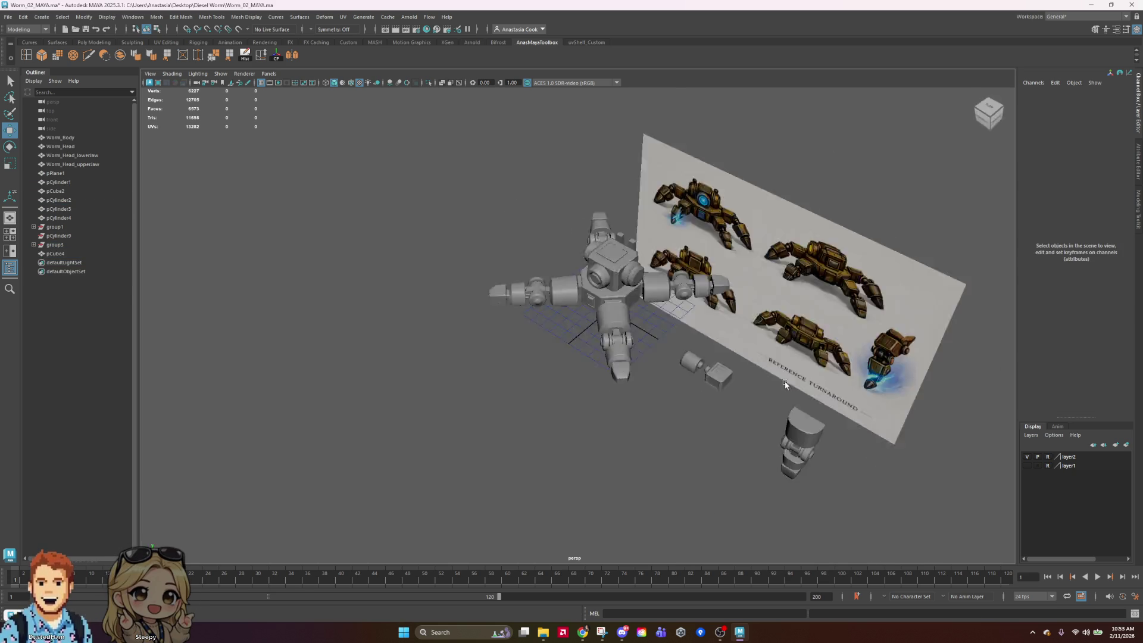
Undo back through earlier views and selections to a frontal view of the robot
key("ctrl+z")
key("ctrl+z")
key("ctrl+z")
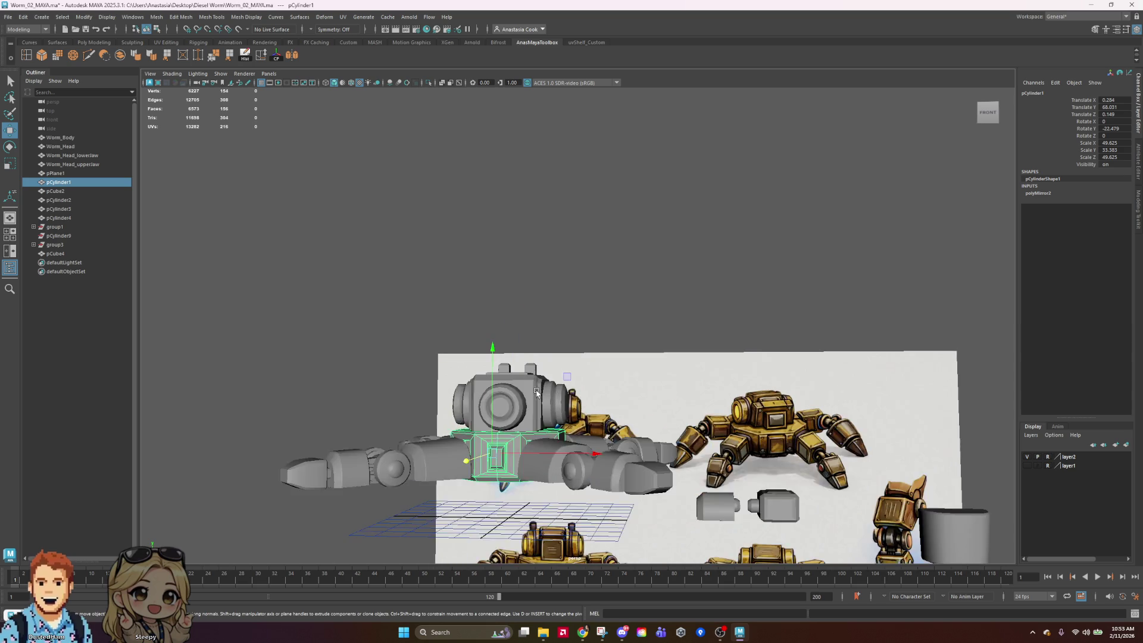
key("ctrl+z")
key("ctrl+z")
key("ctrl+z")
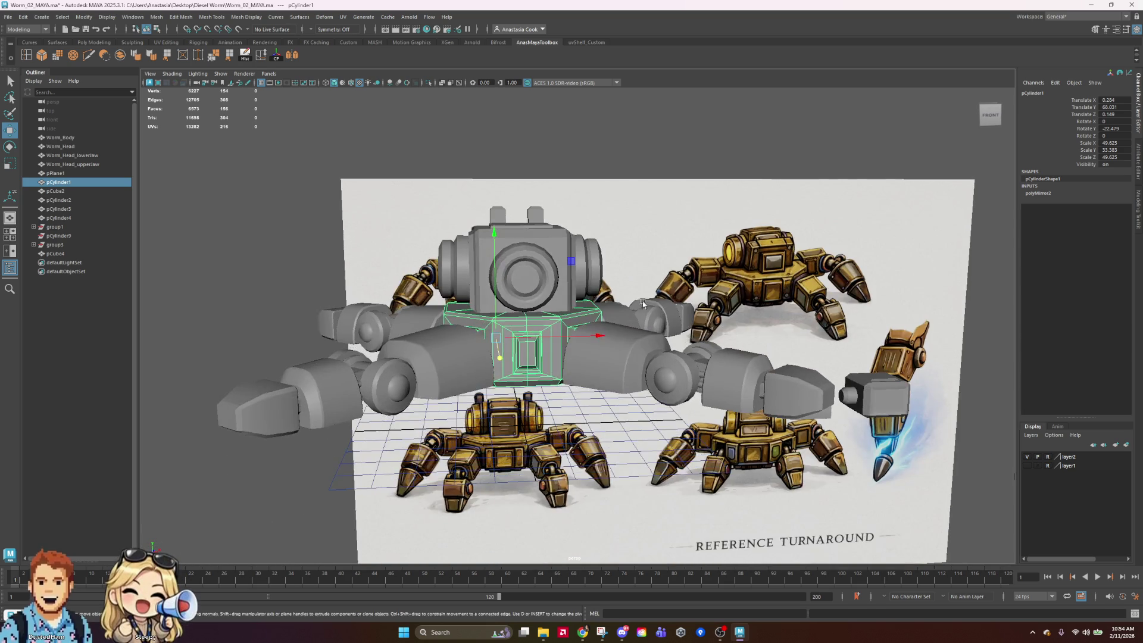
key("ctrl+z")
key("ctrl+z")
key("ctrl+z")
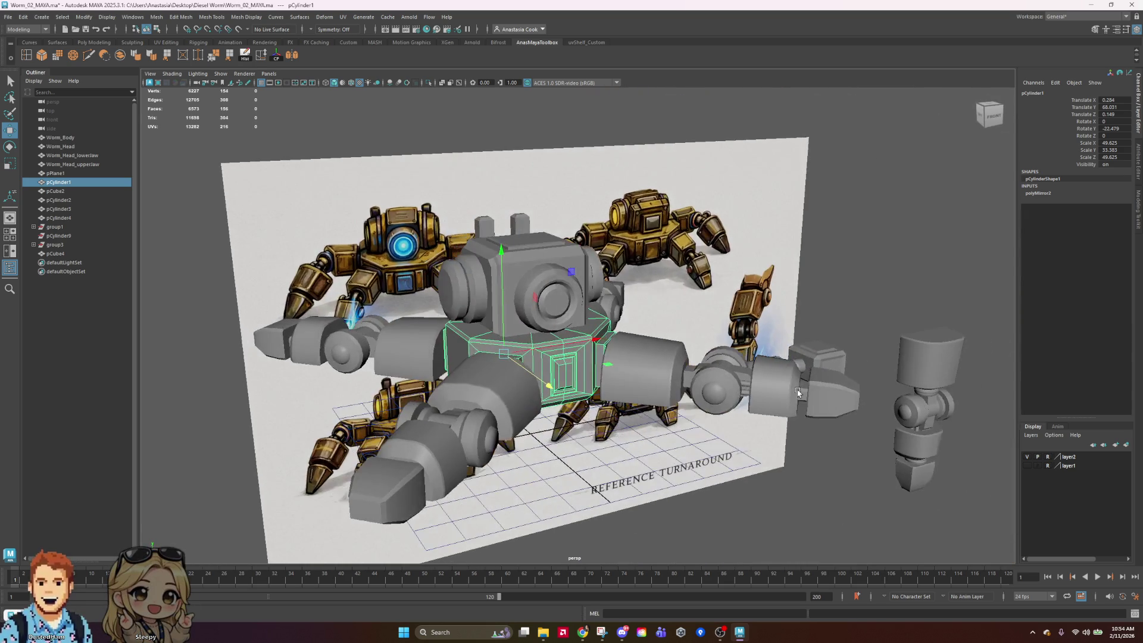
key("ctrl+z")
left_click(622, 286)
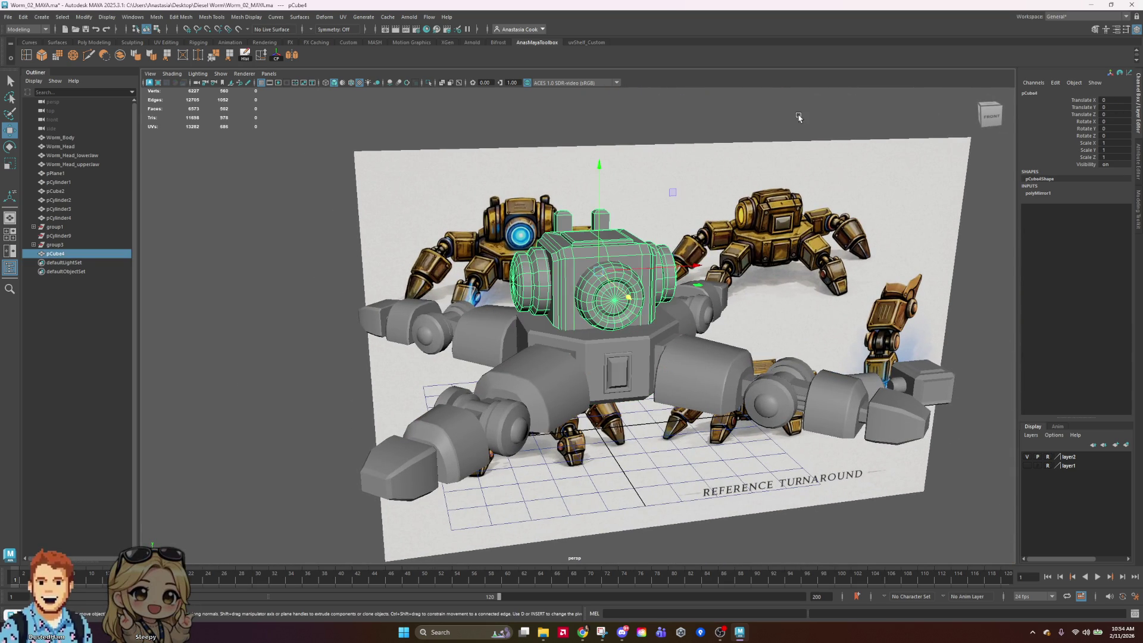
key("ctrl+z")
key("ctrl+z")
key("ctrl+z")
key("ctrl+z")
key("ctrl+z")
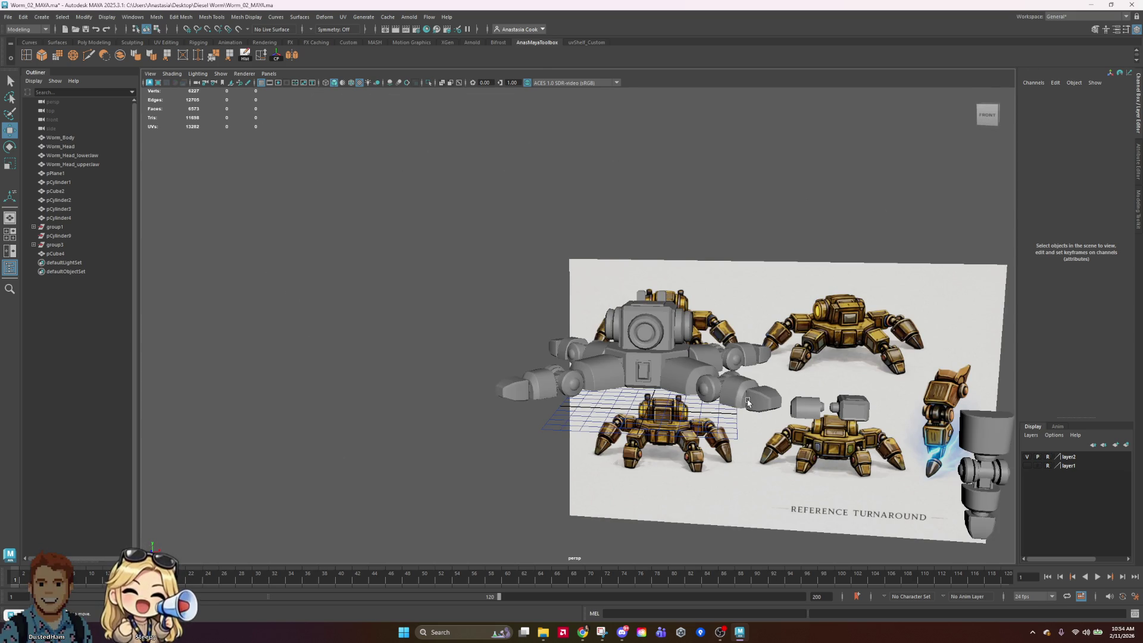
key("ctrl+z")
key("ctrl+z")
key("ctrl+z")
Select the mirrored left legs pCylinder15 and orbit down over them
left_click(733, 404)
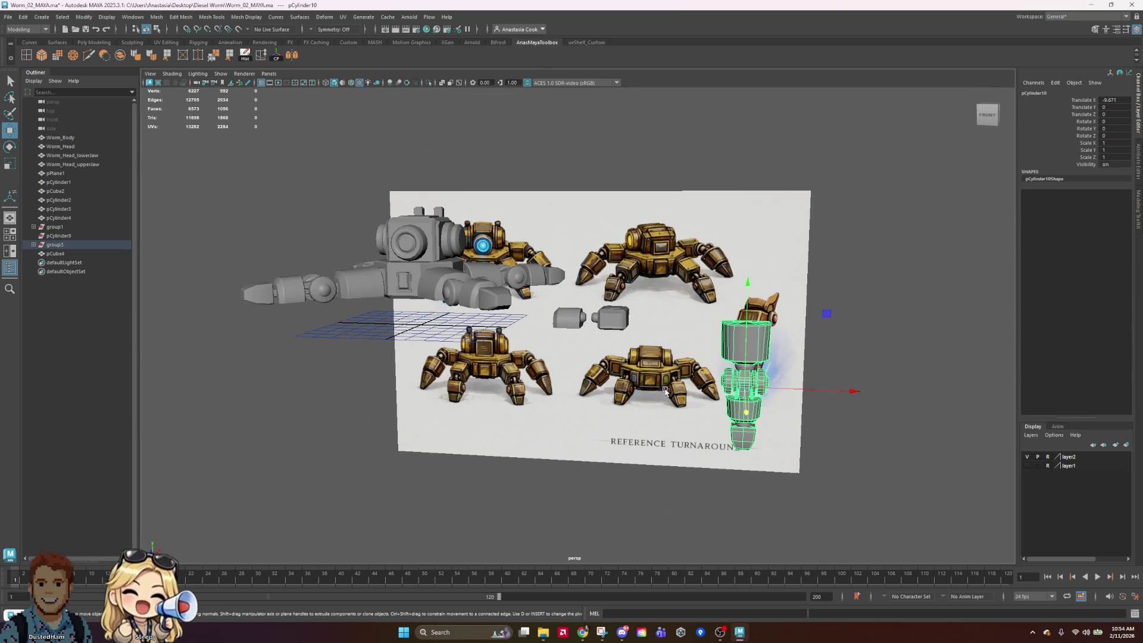
scroll(846, 405, "up", 3)
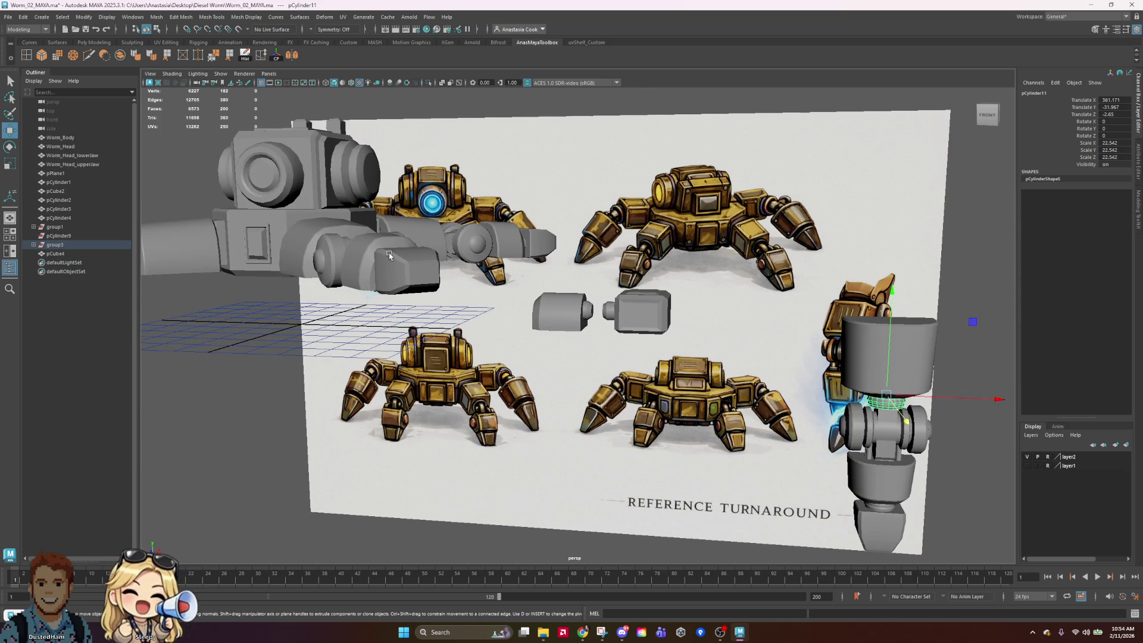
left_click(314, 238)
middle_click_drag(314, 238, 610, 362, "alt")
mouse_move(610, 362)
left_mouse_down("alt")
mouse_move(625, 429)
mouse_move(562, 220)
left_mouse_up("alt")
mouse_move(561, 220)
right_mouse_down("alt")
mouse_move(691, 454)
mouse_move(775, 434)
right_mouse_up("alt")
Frame the selected leg and switch it to face selection mode
left_click(917, 366)
key("z")
left_click_drag(903, 449, 727, 309, "alt")
scroll(572, 231, "up", 5)
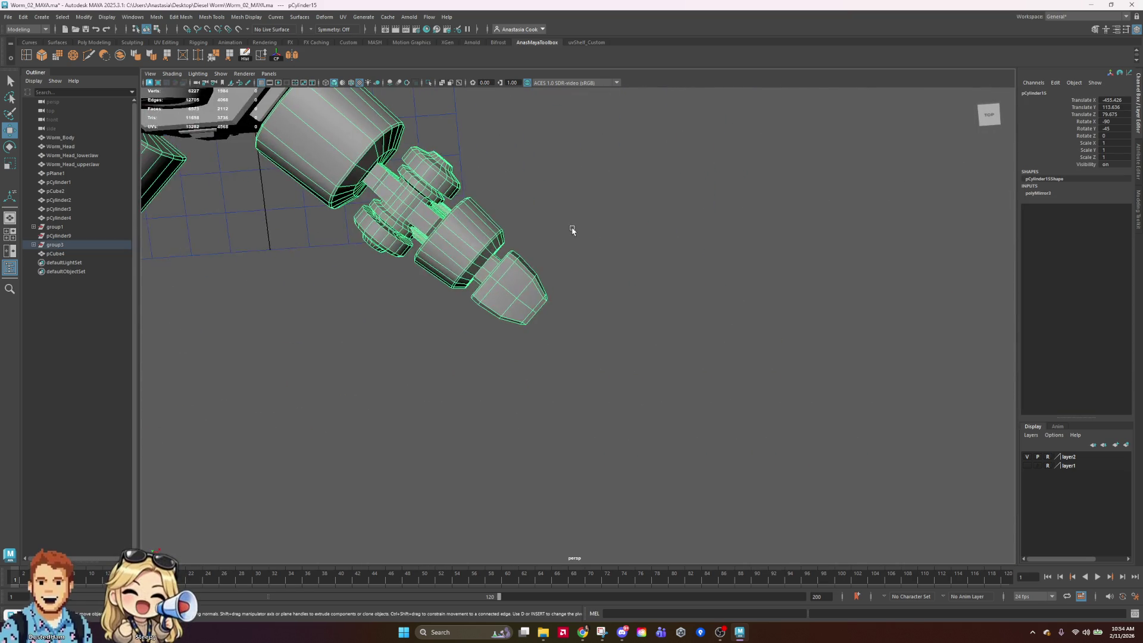
left_click_drag(572, 231, 539, 215, "alt")
right_click_drag(490, 354, 494, 358)
left_click_drag(494, 357, 605, 390, "alt")
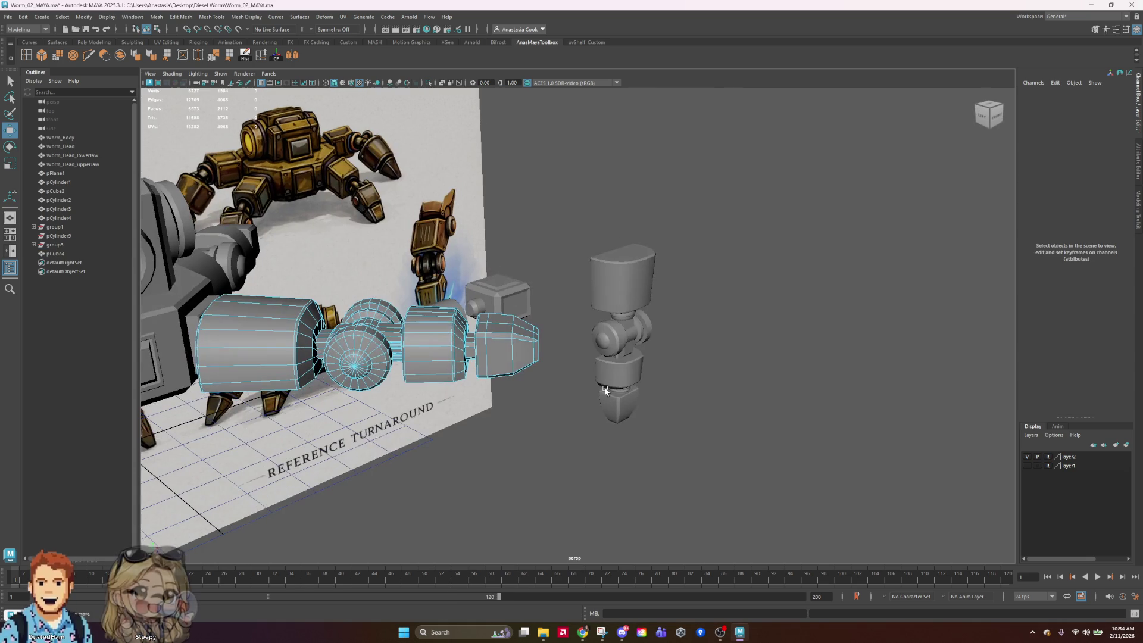
Select the faces of the leg's lower parts, dropping the lower front face
left_click_drag(322, 424, 321, 424)
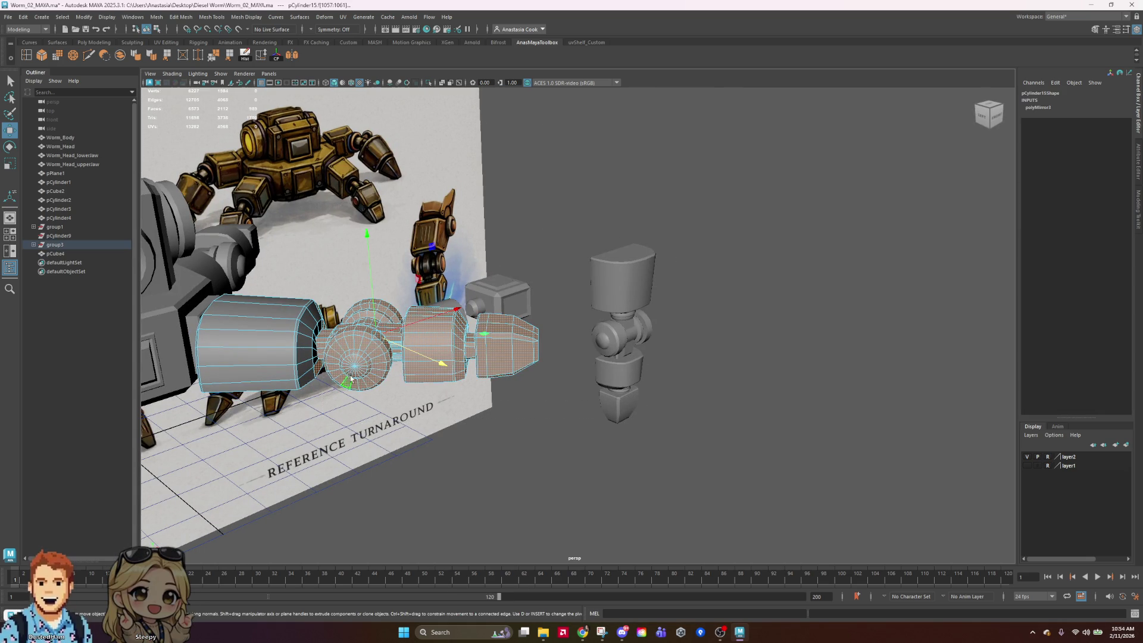
left_click_drag(377, 453, 384, 394, "alt")
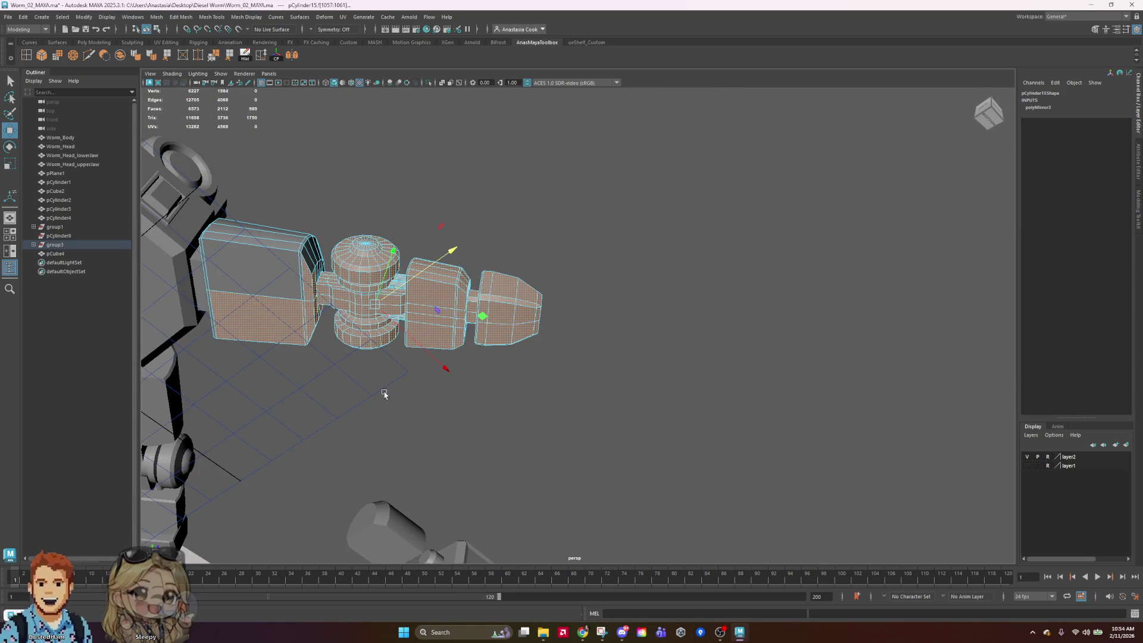
left_click(308, 323, "ctrl")
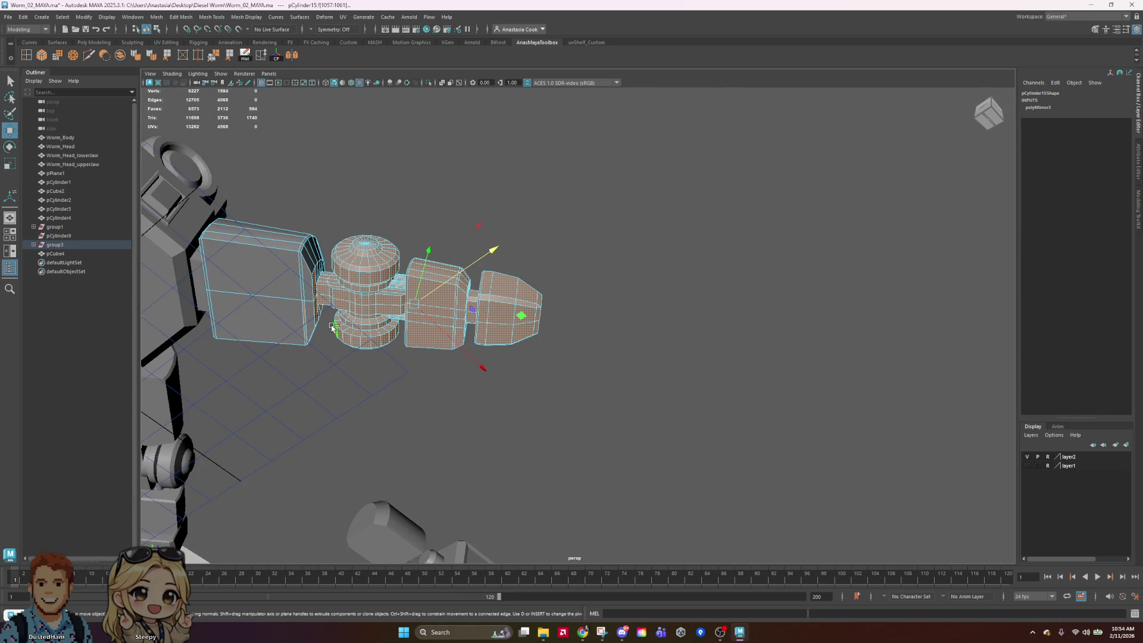
mouse_move(524, 301)
left_mouse_down("alt")
mouse_move(345, 340)
mouse_move(473, 331)
left_mouse_up("alt")
mouse_move(840, 319)
left_mouse_down("alt")
mouse_move(638, 365)
mouse_move(654, 276)
left_mouse_up("alt")
Rotate the selected leg part upright and move the faces down and left
key("e")
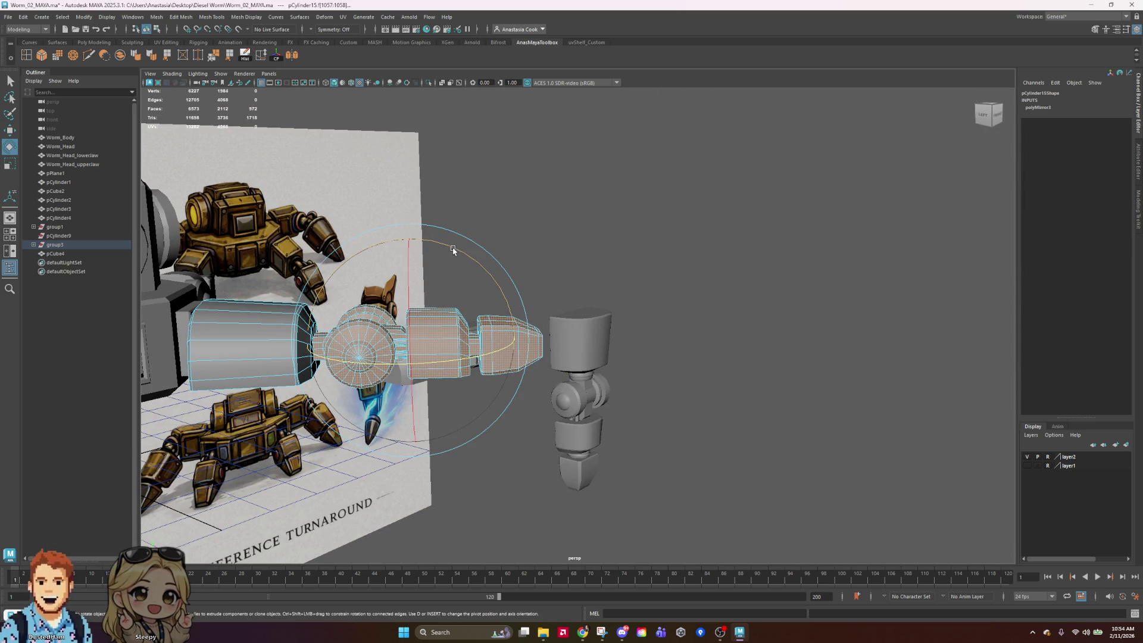
mouse_move(453, 251)
left_mouse_down()
mouse_move(390, 231)
mouse_move(401, 331)
left_mouse_up()
key("w")
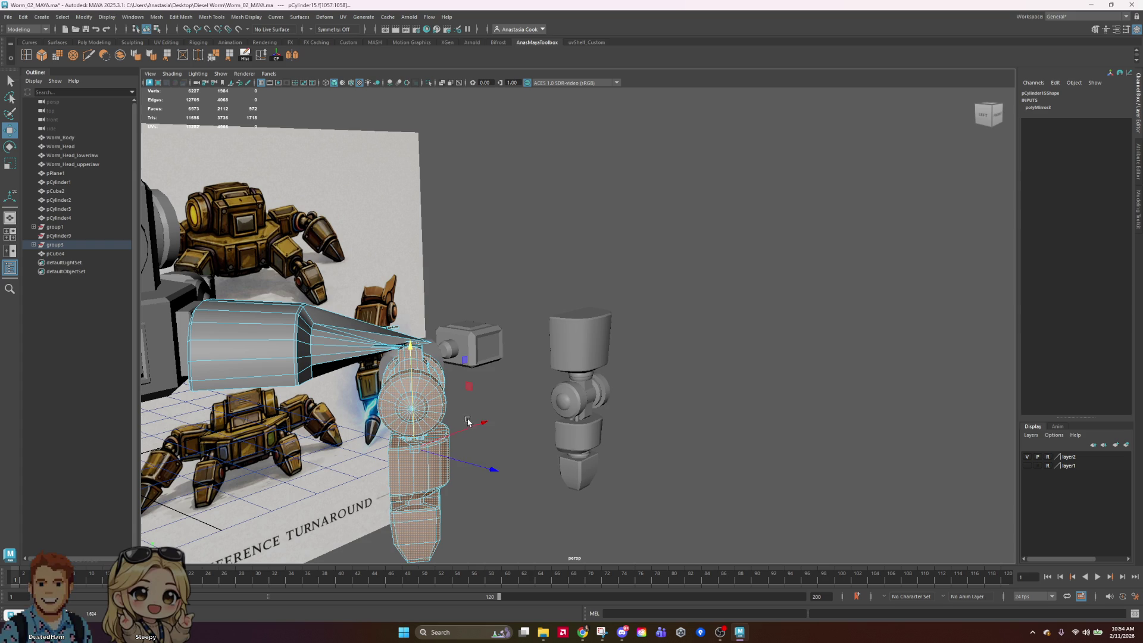
mouse_move(485, 467)
left_mouse_down()
mouse_move(383, 459)
mouse_move(655, 353)
mouse_move(596, 346)
mouse_move(498, 360)
mouse_move(504, 370)
left_mouse_up()
mouse_move(456, 369)
left_mouse_down("alt")
mouse_move(445, 361)
mouse_move(416, 447)
left_mouse_up("alt")
Rotate and nudge the leg cylinder further, then undo the rotation
key("e")
left_click_drag(390, 404, 385, 354)
key("w")
left_click_drag(400, 434, 423, 436)
mouse_move(534, 414)
left_mouse_down("alt")
mouse_move(543, 354)
mouse_move(462, 383)
mouse_move(692, 395)
mouse_move(477, 357)
mouse_move(637, 345)
mouse_move(751, 369)
left_mouse_up("alt")
key("e")
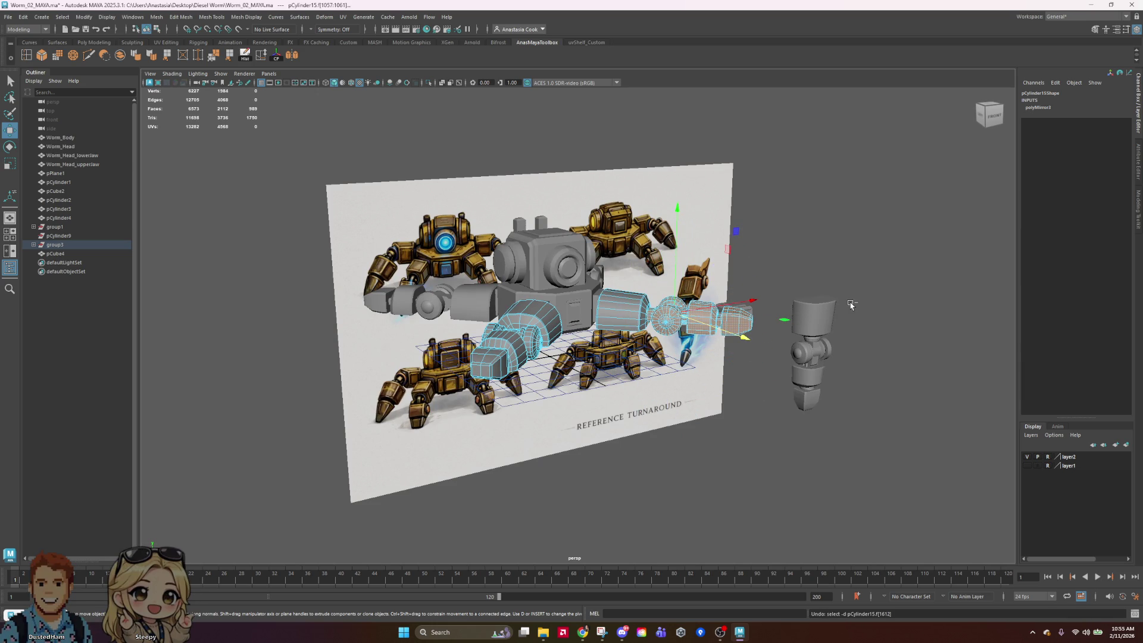
right_click_drag(702, 331, 732, 309)
left_click(732, 309)
mouse_move(732, 308)
left_mouse_down("alt")
mouse_move(684, 280)
mouse_move(732, 309)
left_mouse_up("alt")
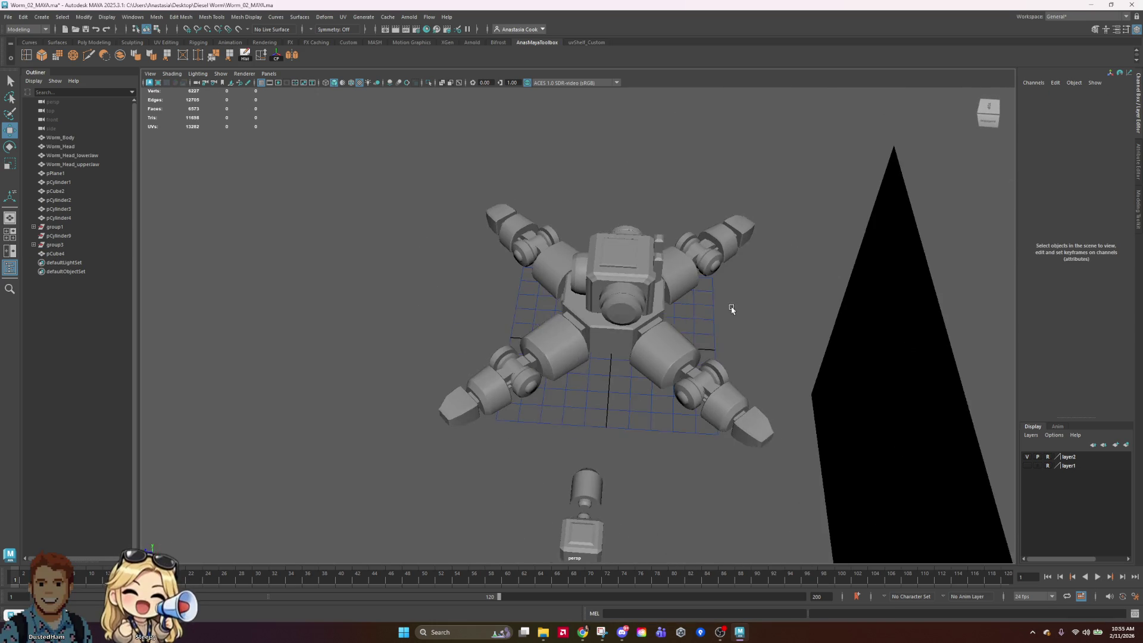
left_click(578, 296)
key("e")
mouse_move(675, 377)
left_mouse_down("alt")
mouse_move(544, 343)
mouse_move(663, 373)
mouse_move(655, 381)
left_mouse_up("alt")
scroll(595, 417, "up", 3)
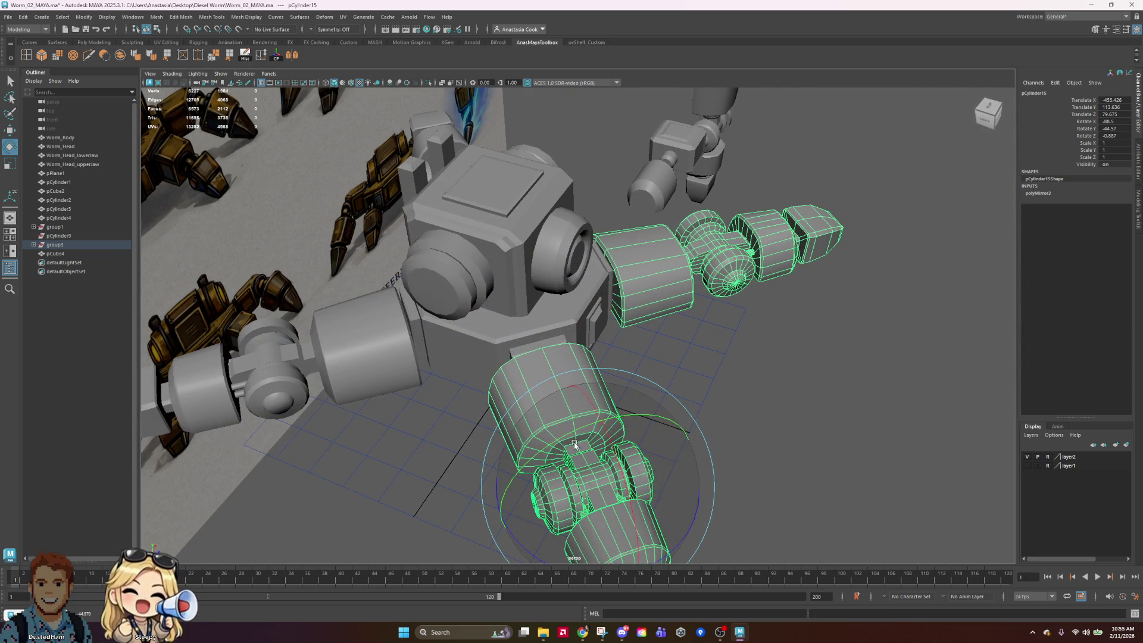
left_click(753, 401)
key("f")
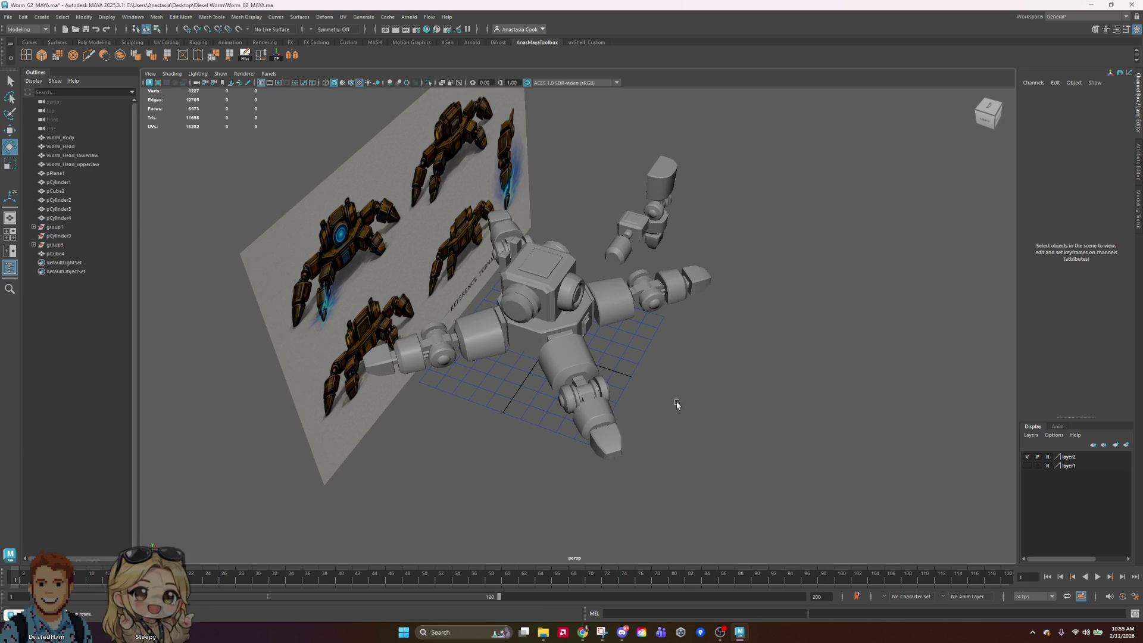
left_click(634, 300)
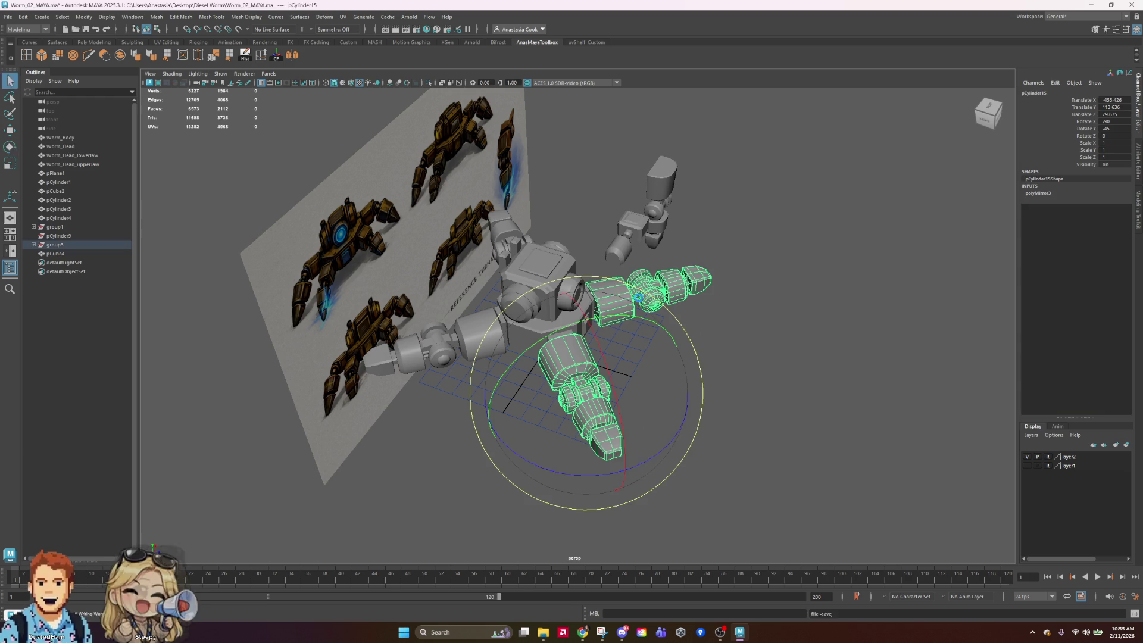
mouse_move(855, 378)
left_mouse_down("alt")
mouse_move(806, 401)
mouse_move(862, 385)
left_mouse_up("alt")
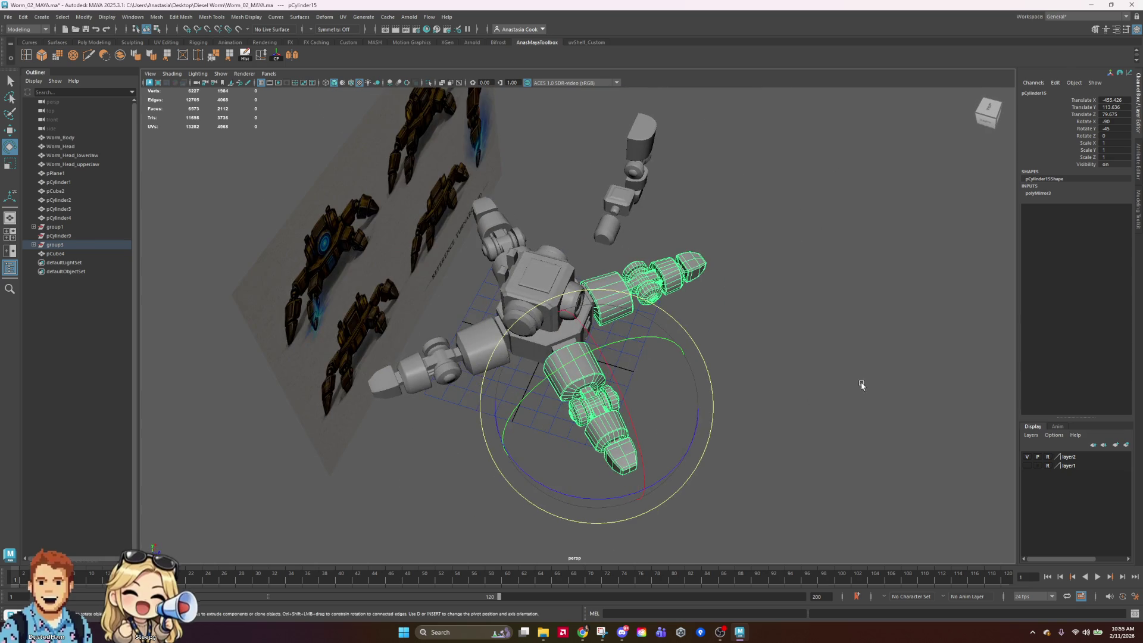
left_click(593, 292)
mouse_move(750, 293)
left_mouse_down("alt")
mouse_move(822, 265)
mouse_move(804, 260)
left_mouse_up("alt")
left_click(867, 287)
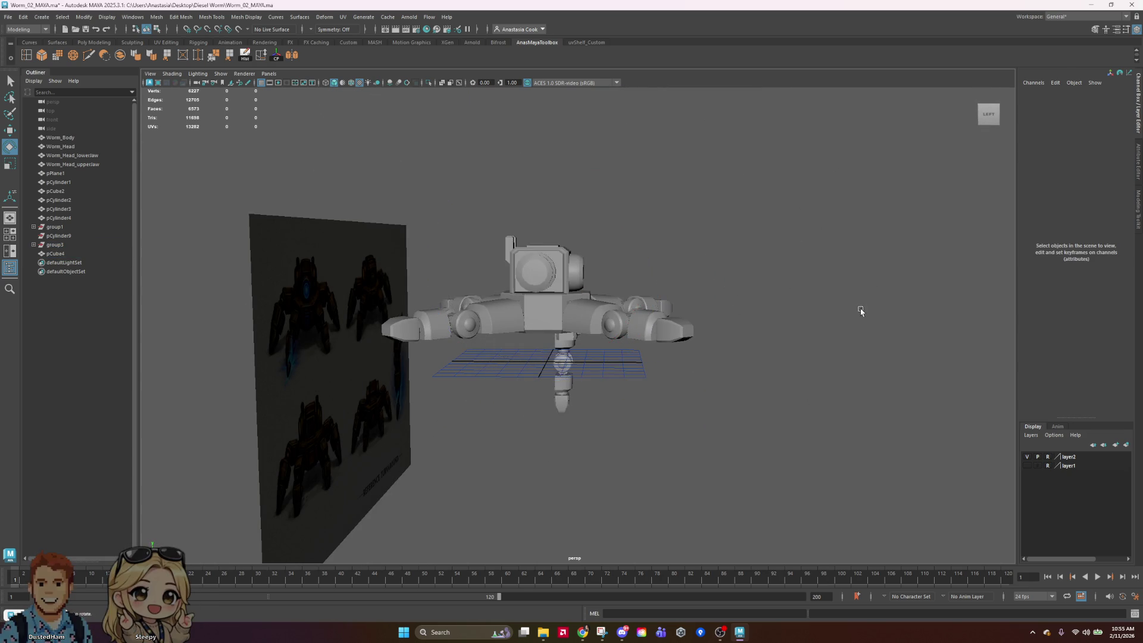
Move the mirrored legs pCylinder15 down and to the right
right_click_drag(867, 287, 707, 342, "alt")
mouse_move(707, 342)
left_mouse_down("alt")
mouse_move(750, 312)
mouse_move(650, 305)
left_mouse_up("alt")
left_click(650, 305)
key("w")
left_click_drag(675, 420, 731, 447)
Select base ring pCylinder1 and body block pCube4 with the scale tool active
left_click(560, 338)
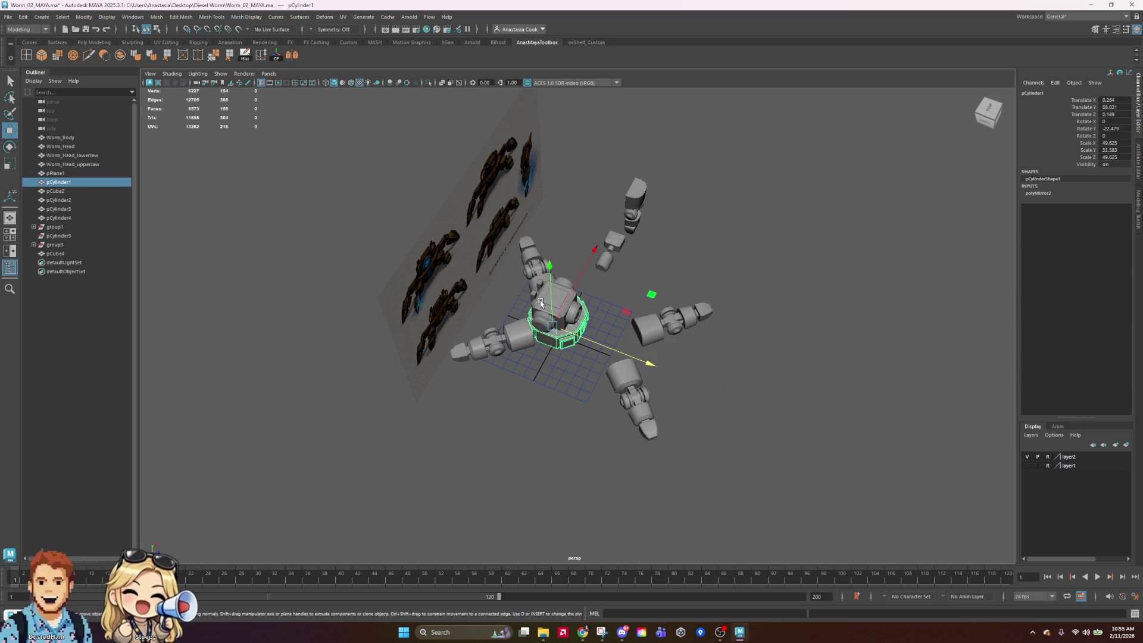
left_click(560, 282, "shift")
key("e")
key("r")
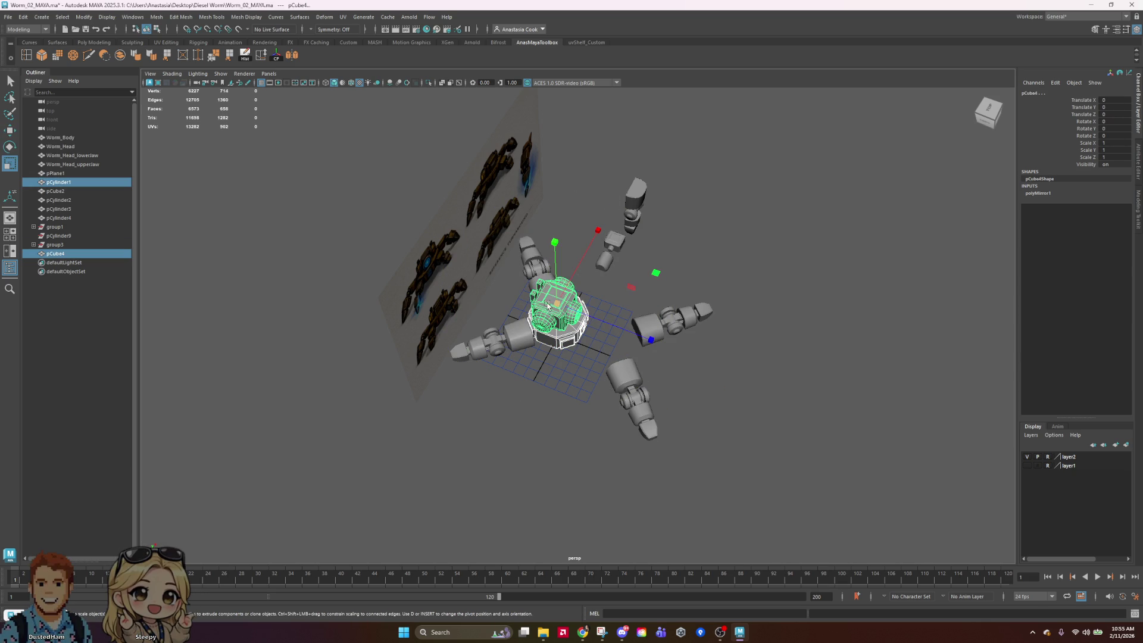
left_click_drag(788, 311, 830, 262, "alt")
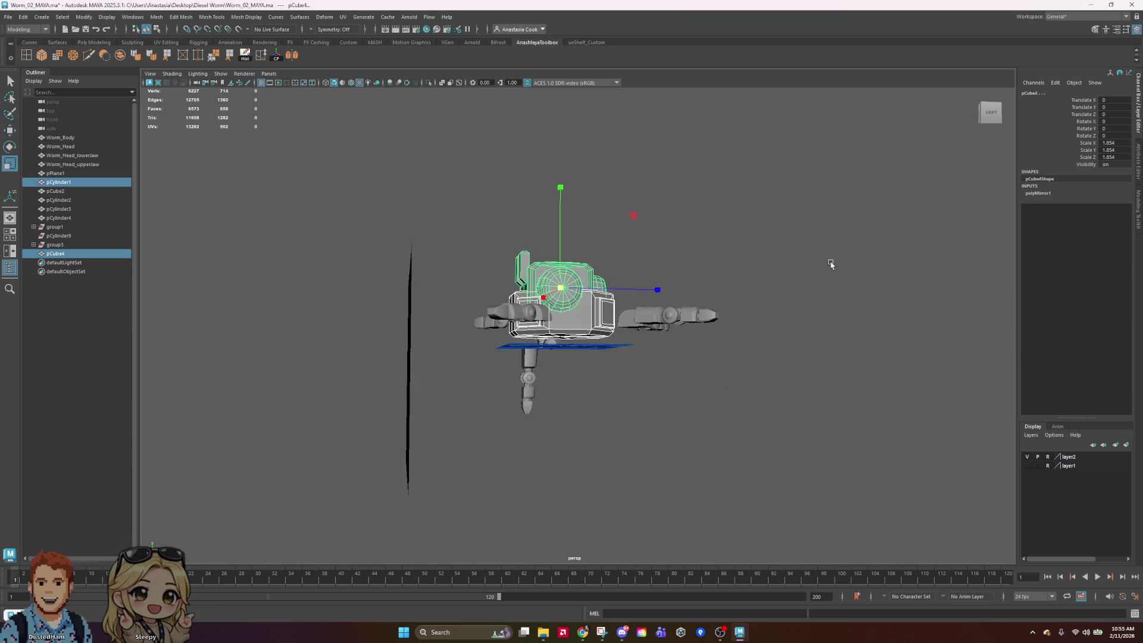
left_click(793, 316)
mouse_move(793, 316)
left_mouse_down("alt")
mouse_move(620, 408)
mouse_move(543, 409)
left_mouse_up("alt")
Shift the base ring along Z and raise the body block, then undo back
left_click(648, 328)
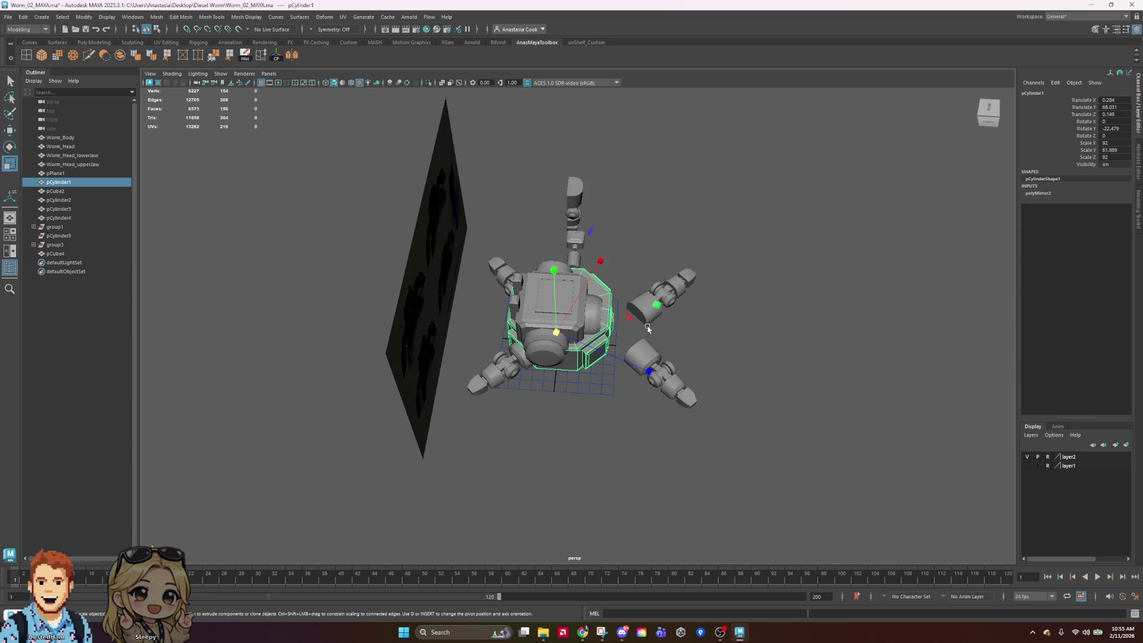
left_click_drag(663, 340, 682, 346)
left_click(546, 291)
mouse_move(546, 290)
left_mouse_down("alt")
mouse_move(735, 376)
mouse_move(659, 288)
mouse_move(690, 311)
left_mouse_up("alt")
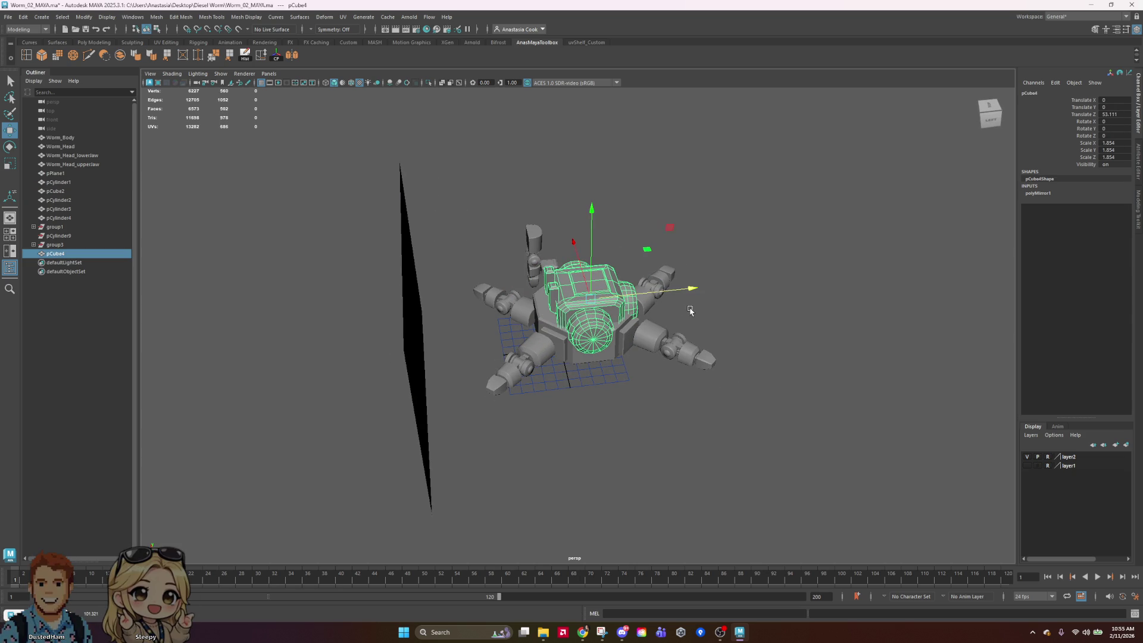
left_click(600, 231)
key("ctrl+z")
mouse_move(593, 239)
left_mouse_down()
mouse_move(598, 225)
mouse_move(635, 275)
mouse_move(667, 282)
left_mouse_up()
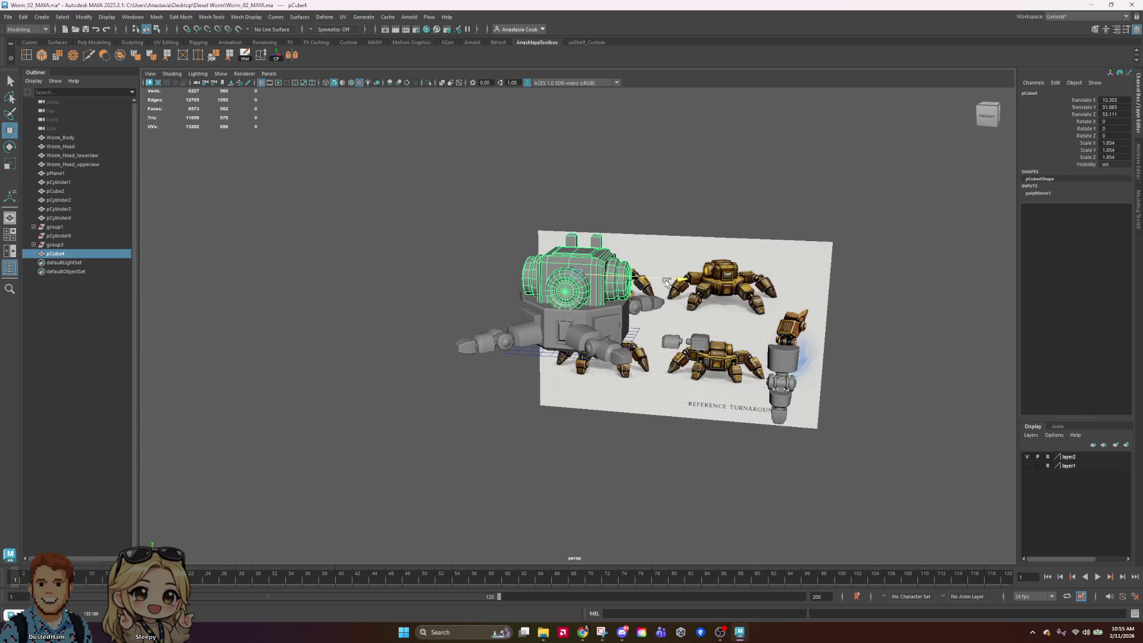
key("ctrl+z")
key("ctrl+z")
key("ctrl+z")
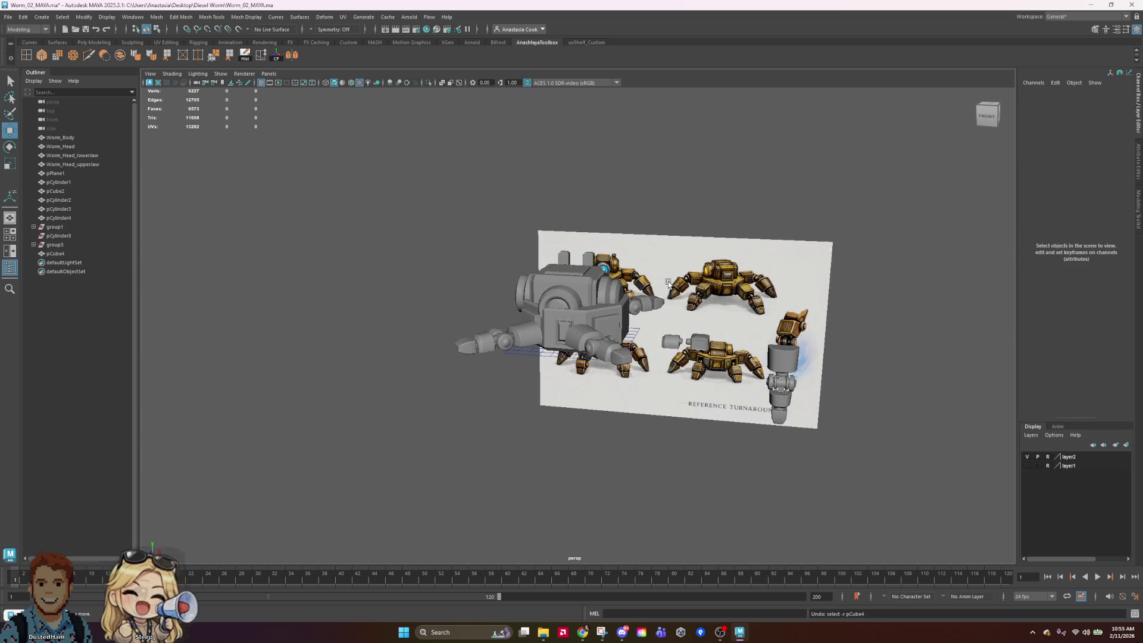
key("ctrl+z")
key("ctrl+z")
Return to plain selection, then briefly open and close the Windows start search
key("q")
left_click_drag(524, 317, 607, 314, "alt")
key("super")
type("w")
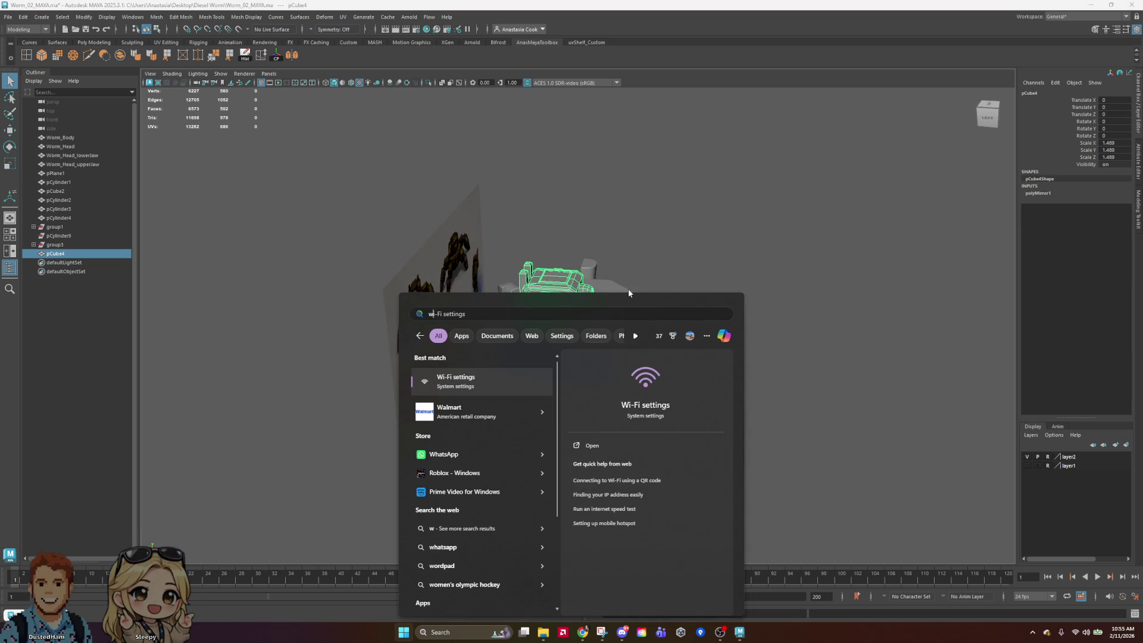
key("BackSpace")
key("Escape")
Move the head cube forward, up and sideways onto the body
key("w")
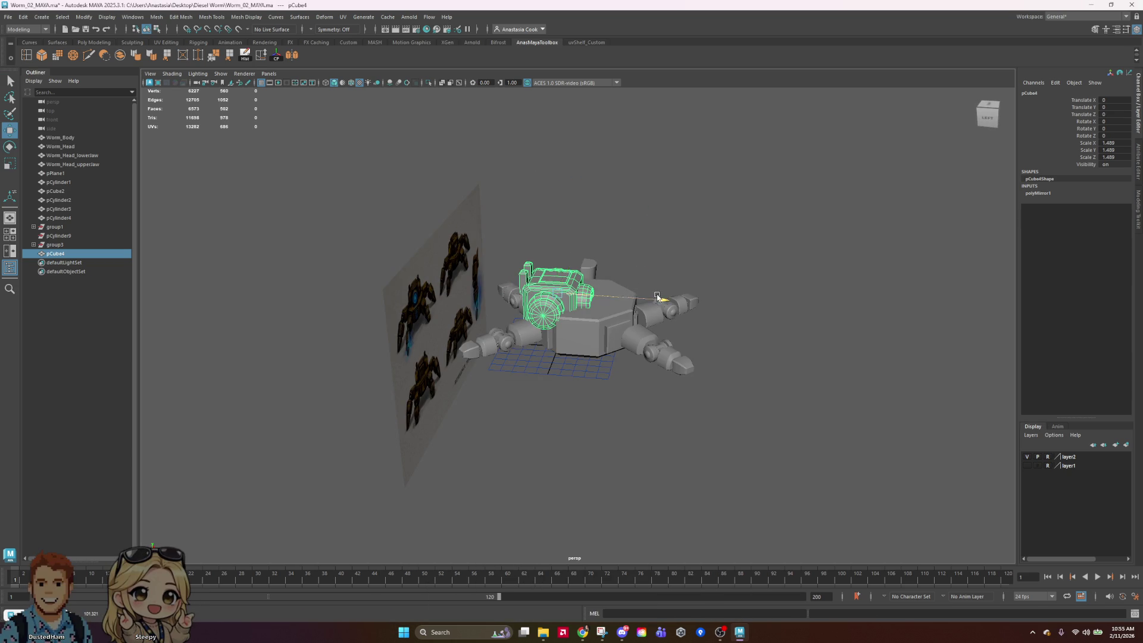
left_click_drag(657, 297, 684, 302)
left_click_drag(586, 230, 586, 205)
left_click_drag(662, 260, 684, 297, "alt")
left_click(685, 298)
Orbit over the reference turnaround, reselect the head, then select the front pair of legs
mouse_move(694, 383)
left_mouse_down("alt")
mouse_move(691, 357)
mouse_move(655, 334)
left_mouse_up("alt")
scroll(603, 255, "up", 5)
left_click(604, 255)
mouse_move(604, 255)
left_mouse_down("alt")
mouse_move(830, 376)
mouse_move(857, 373)
left_mouse_up("alt")
mouse_move(752, 322)
left_mouse_down("alt")
mouse_move(695, 319)
mouse_move(599, 109)
left_mouse_up("alt")
left_click_drag(823, 234, 670, 484, "alt")
left_click(646, 456)
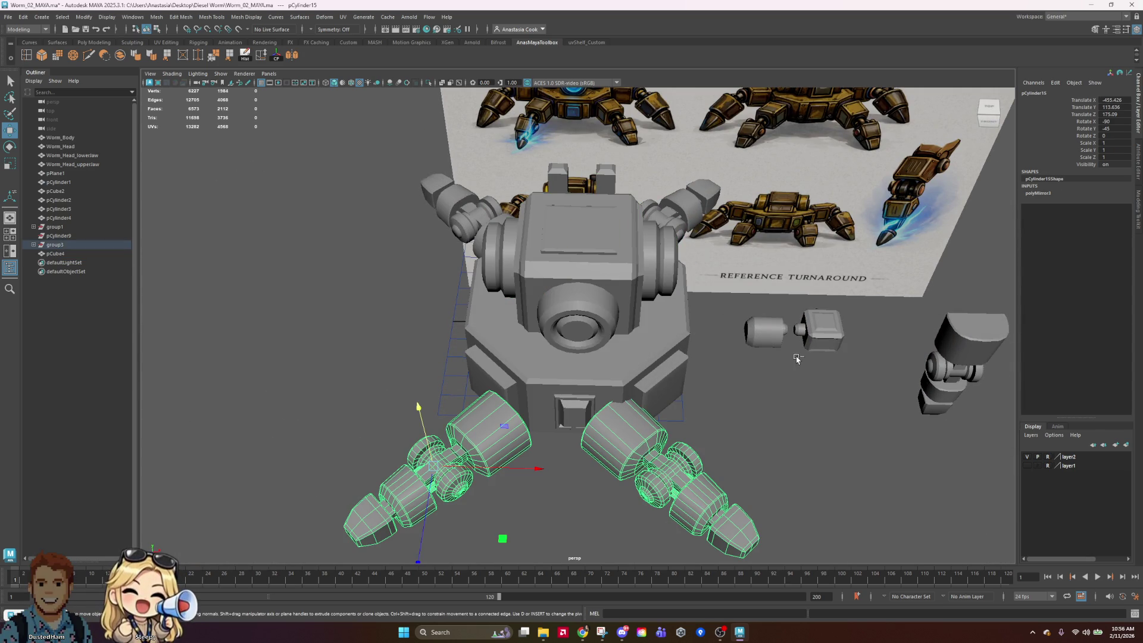
Undo the head and leg moves, then select the head cube and torso cylinder
key("ctrl+z")
key("ctrl+z")
key("ctrl+z")
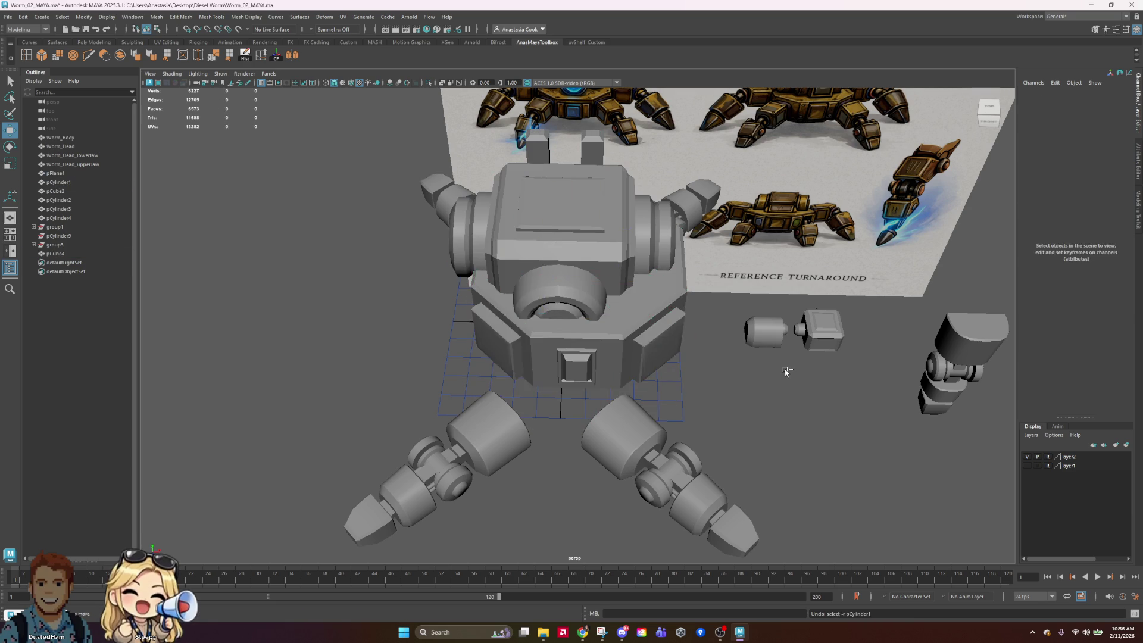
key("ctrl+z")
key("ctrl+z")
key("ctrl+z")
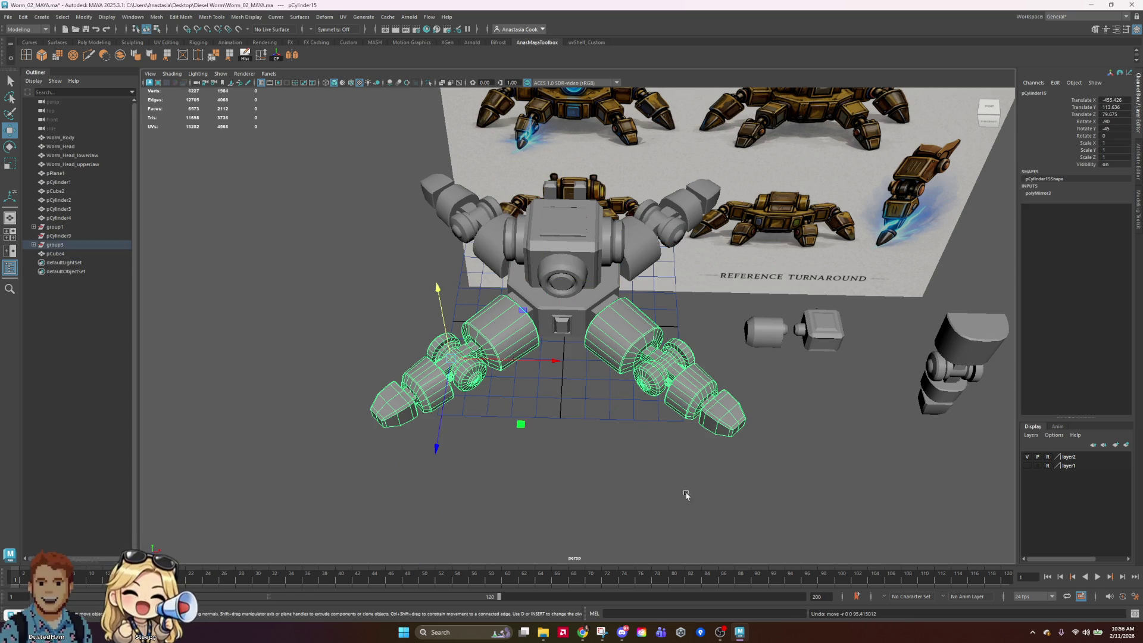
left_click(695, 495)
mouse_move(735, 528)
left_mouse_down("alt")
mouse_move(748, 426)
mouse_move(740, 434)
mouse_move(842, 521)
mouse_move(863, 505)
mouse_move(853, 492)
left_mouse_up("alt")
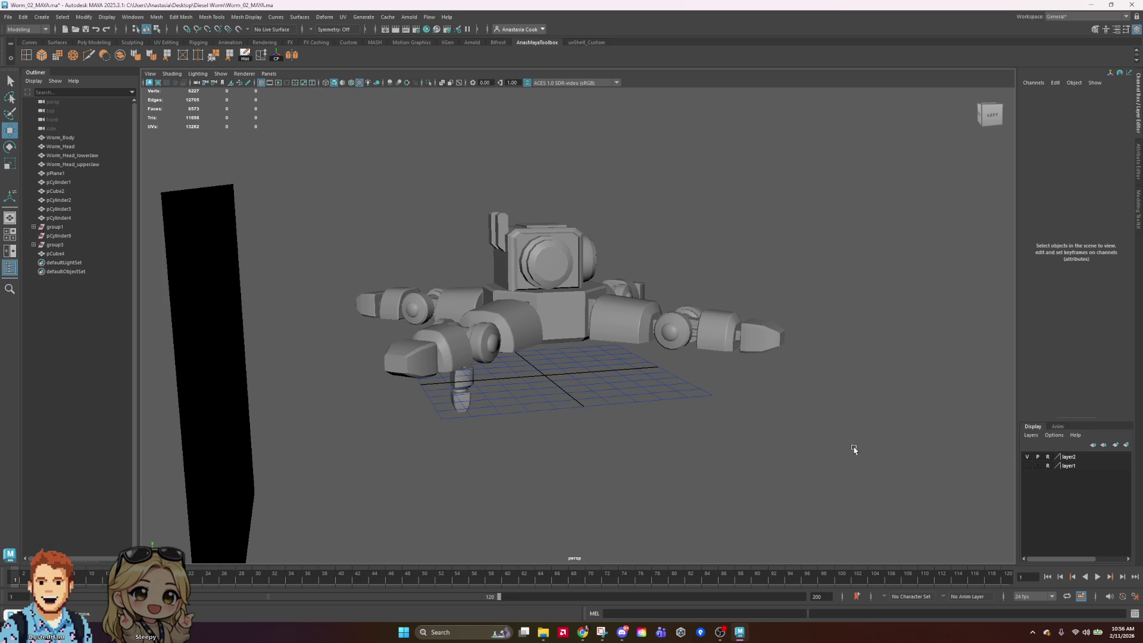
left_click(566, 268)
mouse_move(832, 263)
left_mouse_down("alt")
mouse_move(699, 329)
mouse_move(736, 342)
mouse_move(811, 421)
mouse_move(814, 373)
mouse_move(1139, 397)
mouse_move(906, 359)
mouse_move(814, 375)
mouse_move(971, 456)
left_mouse_up("alt")
left_click(549, 322, "shift")
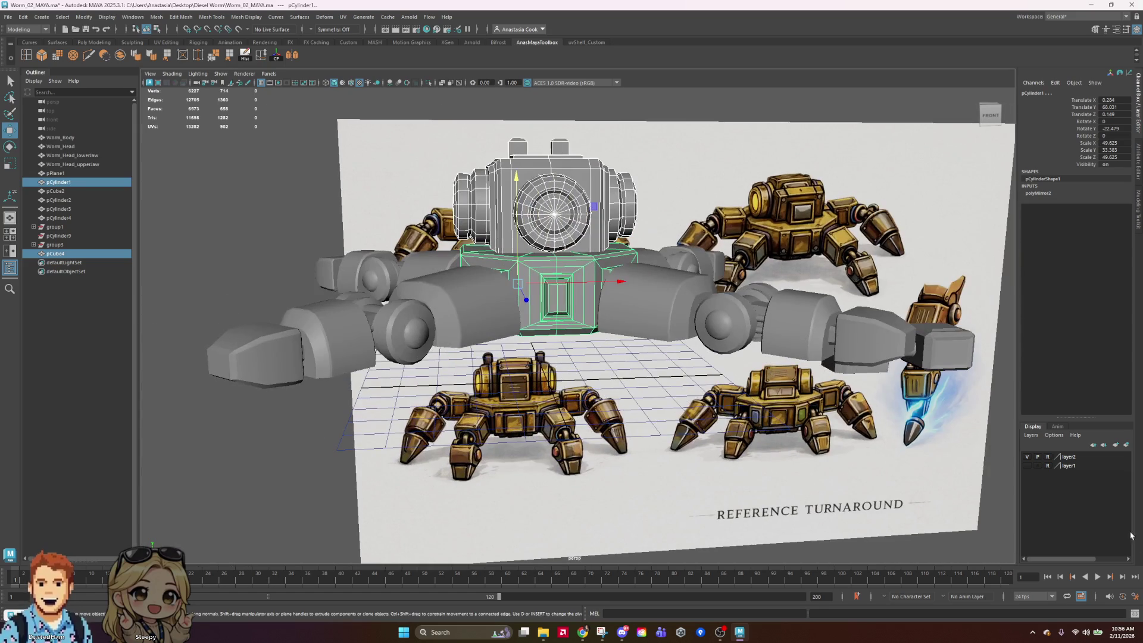
Hide the layer2 reference turnaround image and clear the selection
left_click(1028, 456)
left_click(825, 192)
scroll(939, 298, "down", 5)
Delete the loose pCube2 and pCylinder2–4 pieces beside the robot
left_click_drag(939, 299, 914, 351, "alt")
left_click_drag(752, 316, 874, 385)
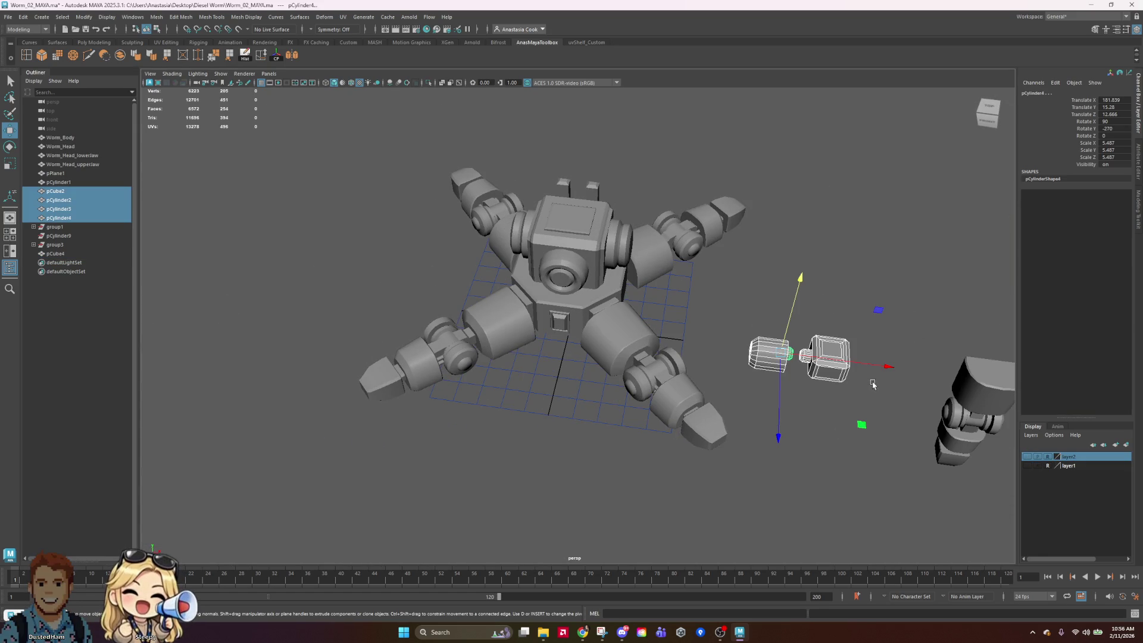
key("Delete")
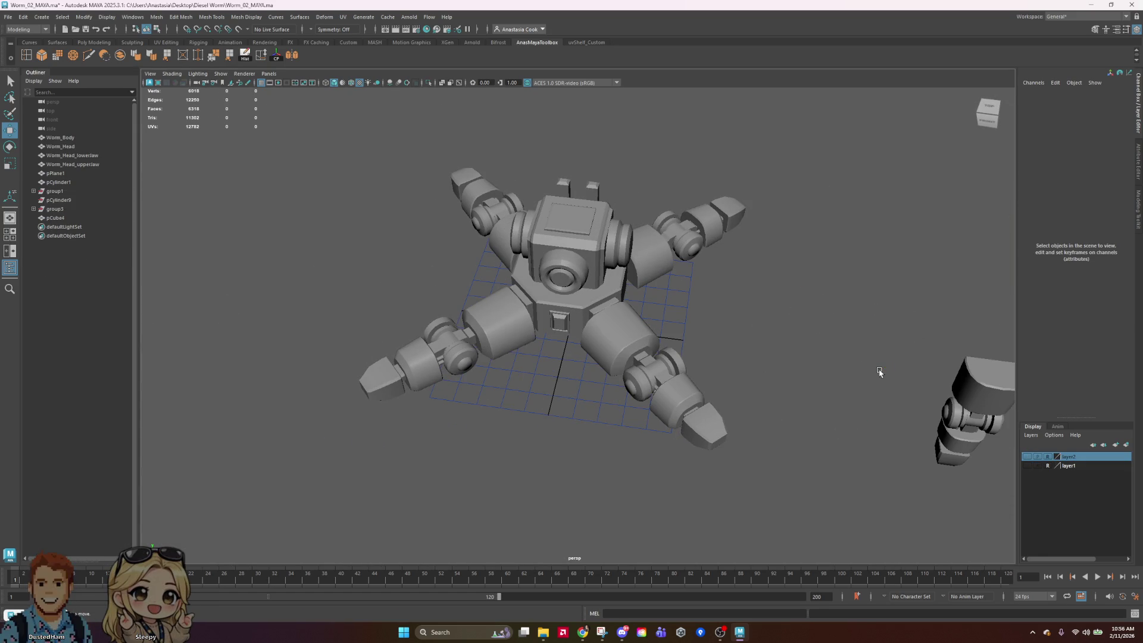
Try raising the small worm segment, then undo the move
scroll(982, 343, "down", 5)
mouse_move(993, 334)
left_mouse_down("alt")
mouse_move(911, 334)
mouse_move(847, 281)
mouse_move(771, 364)
left_mouse_up("alt")
left_click(752, 354)
left_click_drag(756, 299, 756, 239)
key("ctrl+z")
scroll(850, 411, "up", 3)
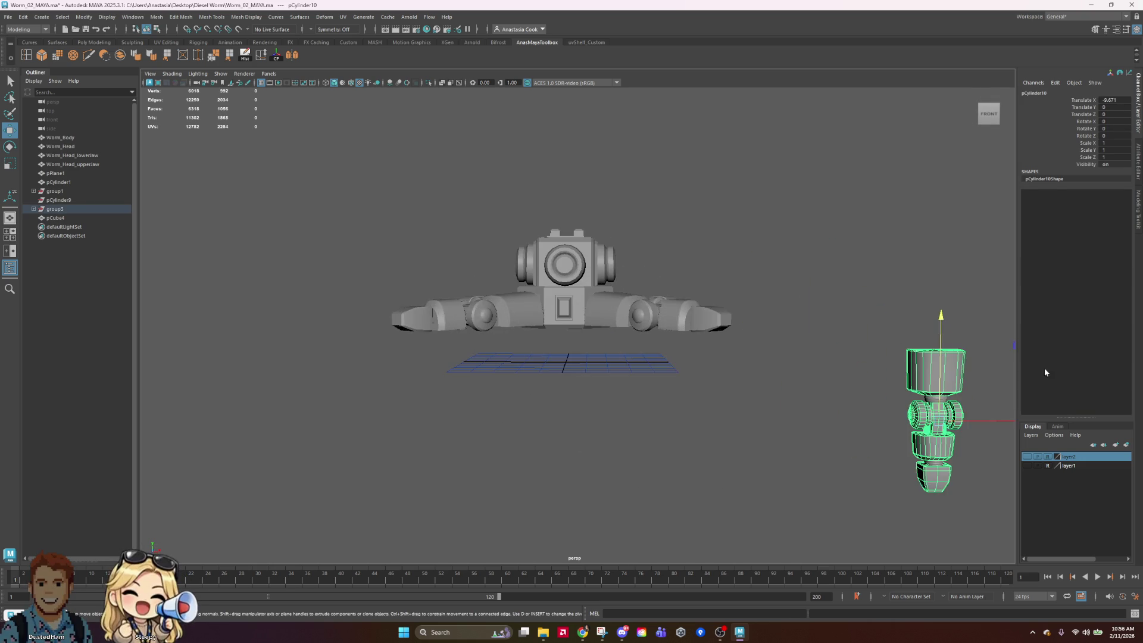
Move the leg segment's two ring pieces off to the left along X
middle_click_drag(850, 411, 709, 381, "alt")
scroll(741, 357, "up", 3)
left_click(821, 364)
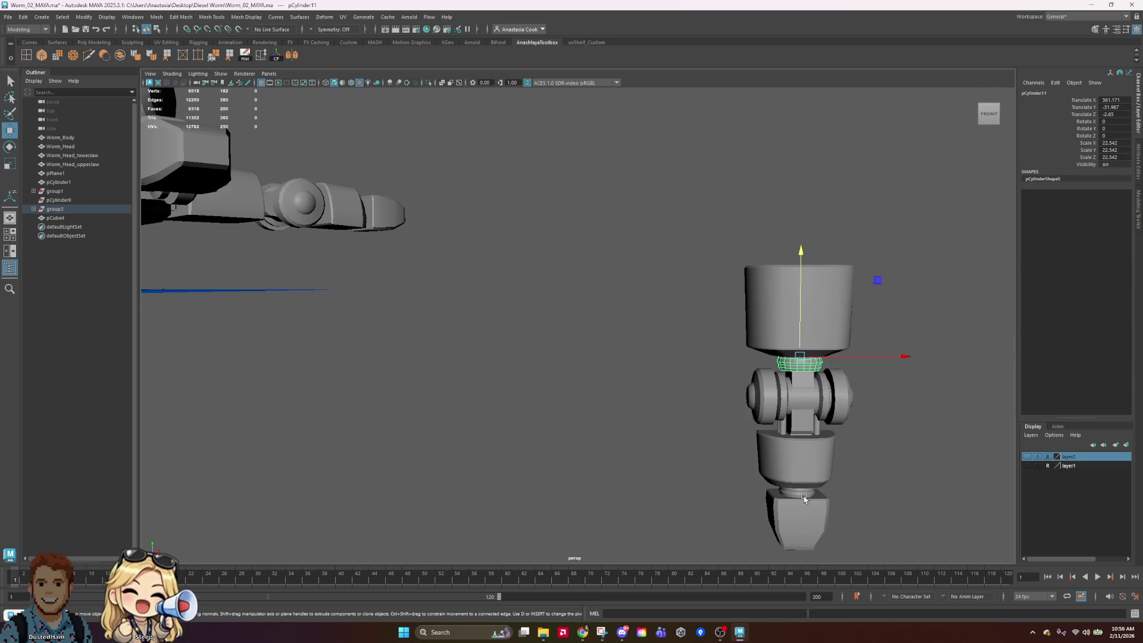
left_click_drag(894, 485, 478, 475)
Combine the leg segment's meshes into a single mesh with Mesh > Combine
left_click(682, 225)
left_click_drag(965, 577, 965, 575)
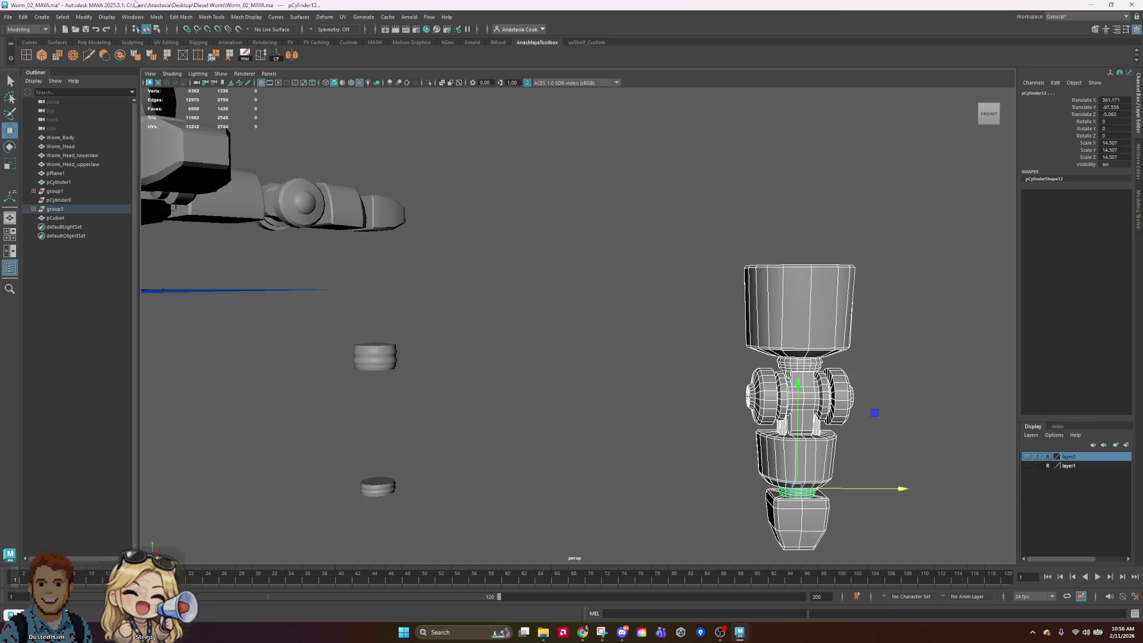
left_click(120, 55)
left_click(350, 355)
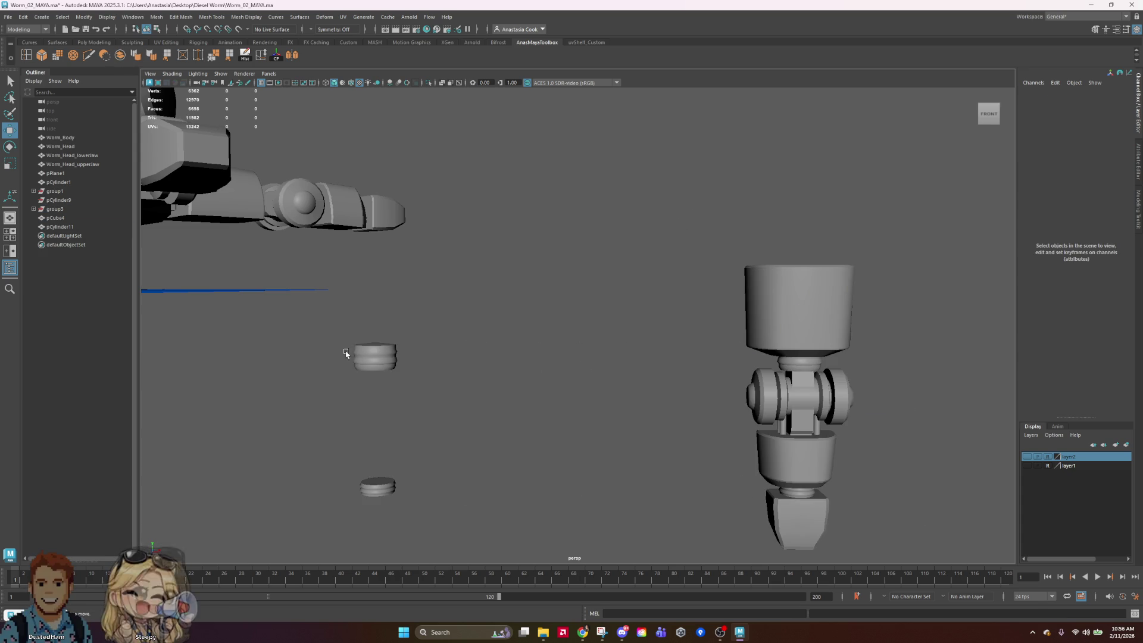
left_click(375, 357)
scroll(476, 440, "down", 3)
mouse_move(484, 437)
left_mouse_down("alt")
mouse_move(582, 409)
mouse_move(569, 446)
mouse_move(563, 344)
mouse_move(564, 378)
mouse_move(475, 403)
left_mouse_up("alt")
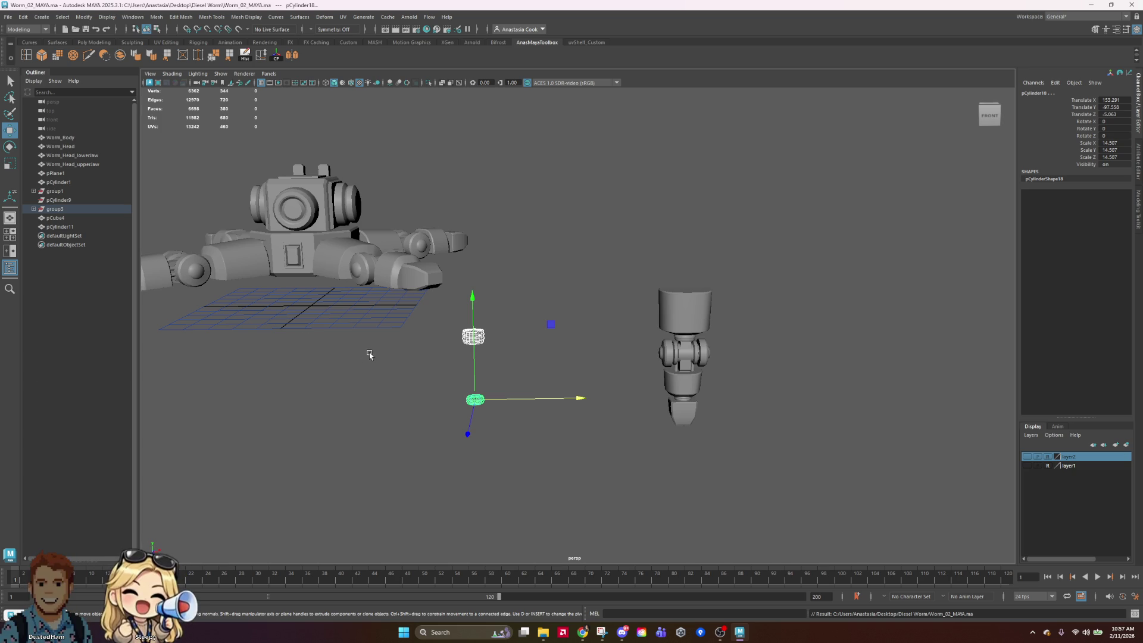
Lift a copy of the rings upward and rotate it around its vertical axis
mouse_move(506, 330)
left_mouse_down("alt")
mouse_move(524, 327)
mouse_move(500, 350)
left_mouse_up("alt")
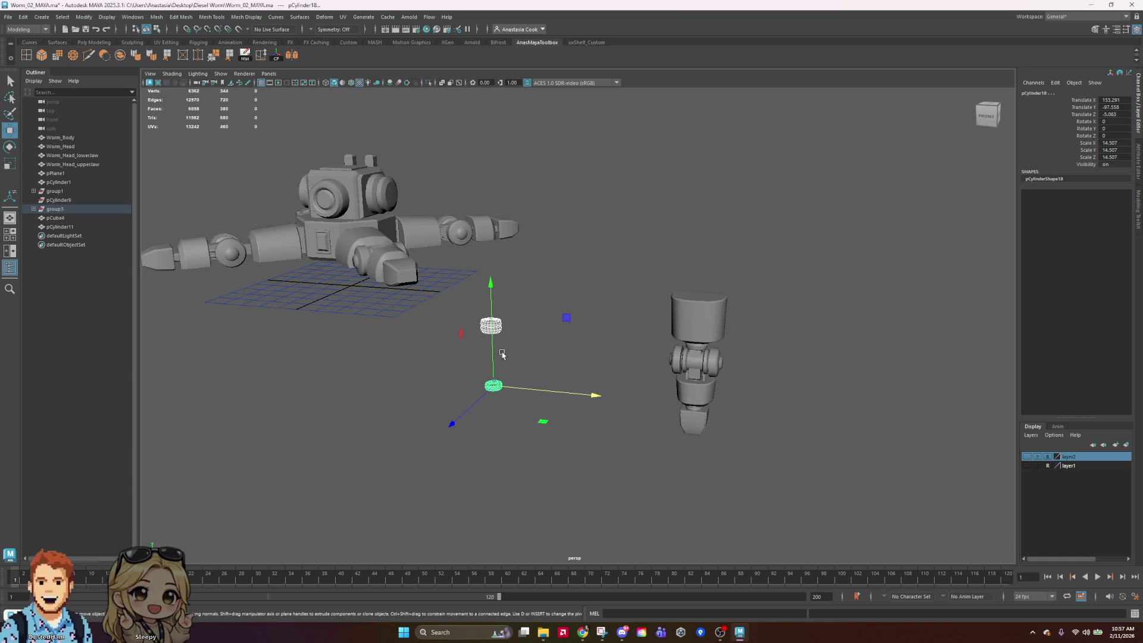
left_click_drag(494, 286, 512, 112, "shift")
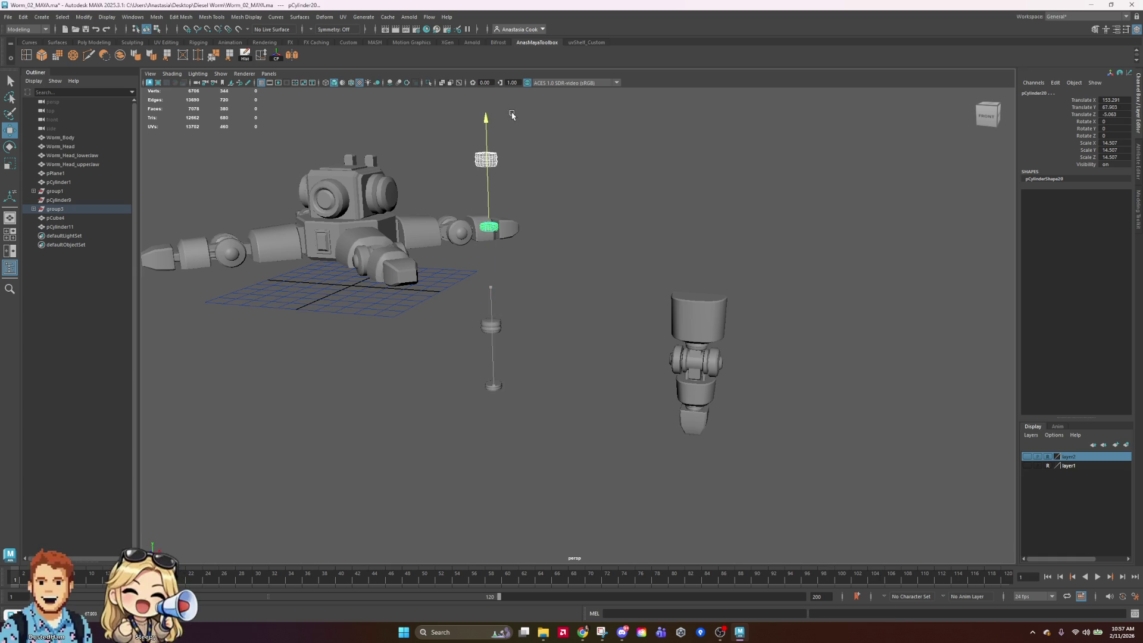
mouse_move(617, 184)
left_mouse_down("alt")
mouse_move(566, 248)
mouse_move(602, 207)
left_mouse_up("alt")
key("e")
mouse_move(529, 272)
left_mouse_down()
mouse_move(581, 255)
mouse_move(605, 223)
mouse_move(530, 122)
mouse_move(531, 139)
left_mouse_up()
Delete two small stray cylinders
left_click(679, 213)
left_click(500, 216)
key("Delete")
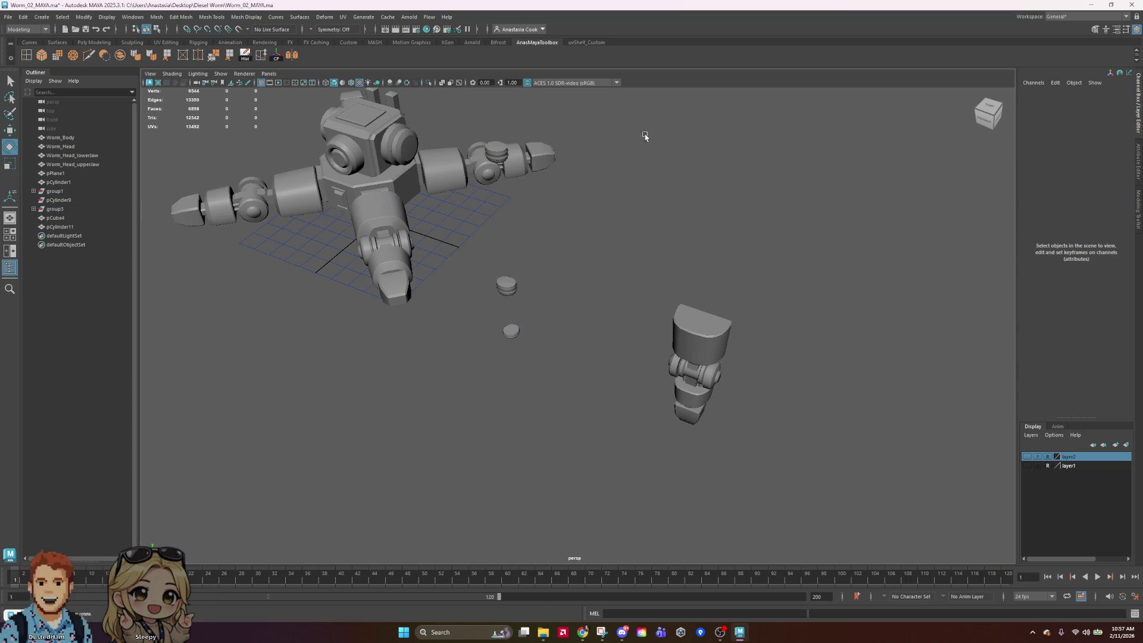
left_click(497, 143)
key("Delete")
Group the small ring cylinders, center the group's pivot, and raise and shift it along Z
mouse_move(495, 280)
left_mouse_down()
mouse_move(511, 291)
mouse_move(602, 202)
left_mouse_up()
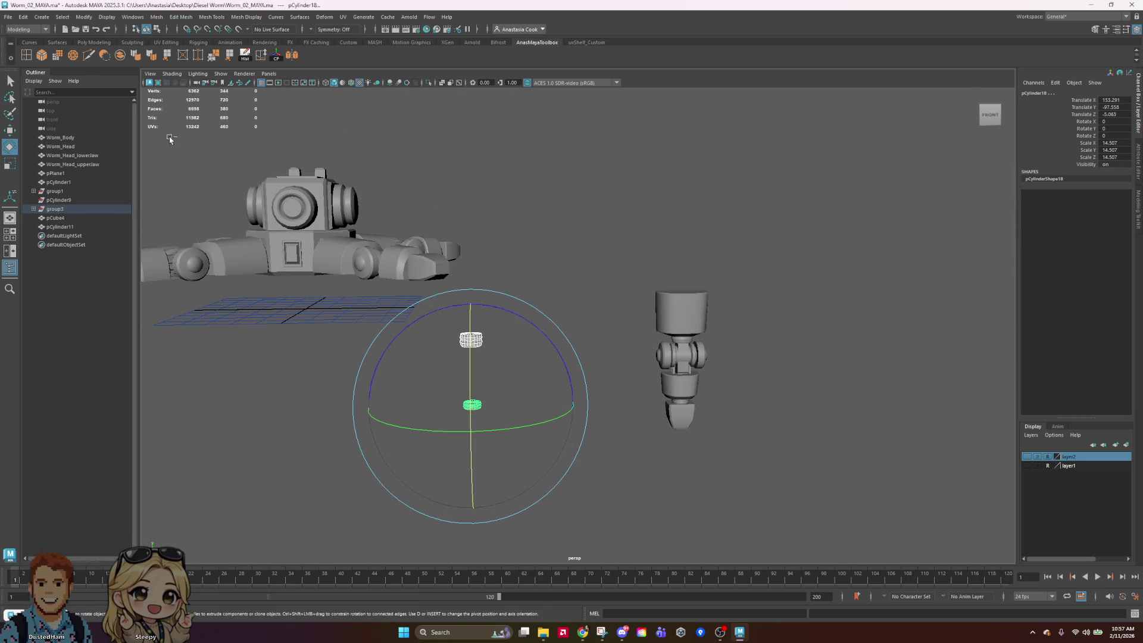
key("ctrl+g")
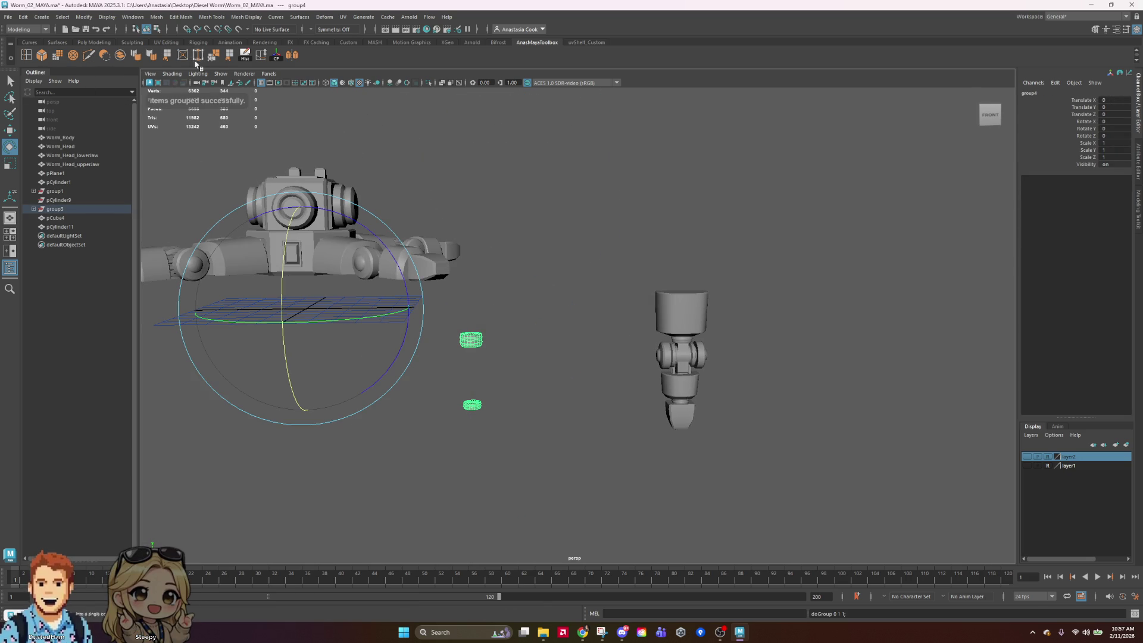
left_click(278, 57)
key("w")
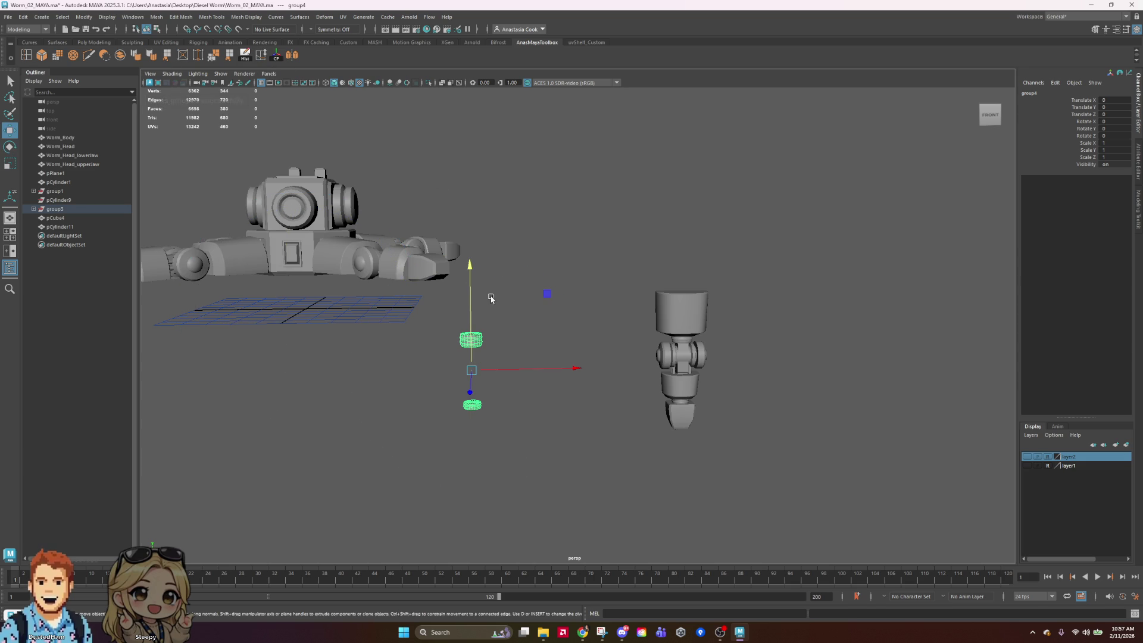
mouse_move(473, 312)
left_mouse_down()
mouse_move(473, 195)
mouse_move(546, 250)
mouse_move(520, 248)
mouse_move(572, 137)
mouse_move(571, 298)
mouse_move(667, 288)
mouse_move(705, 263)
left_mouse_up()
key("e")
key("w")
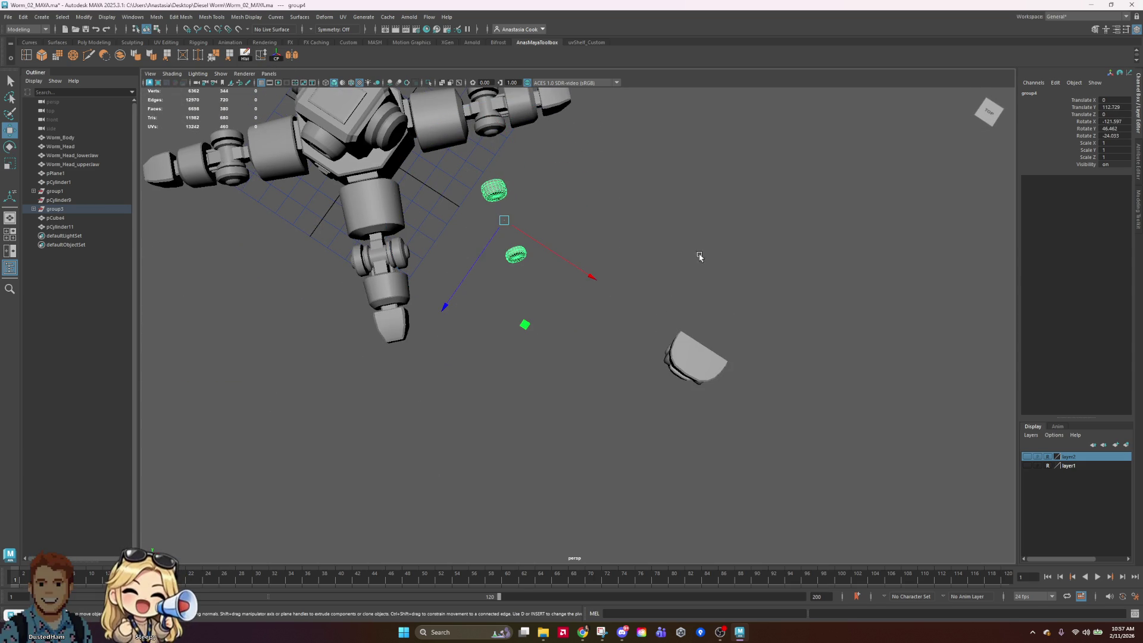
left_click_drag(464, 269, 410, 302)
Tilt the ring group around X
mouse_move(398, 387)
left_mouse_down("alt")
mouse_move(524, 332)
mouse_move(639, 328)
left_mouse_up("alt")
key("e")
left_click_drag(505, 201, 544, 197)
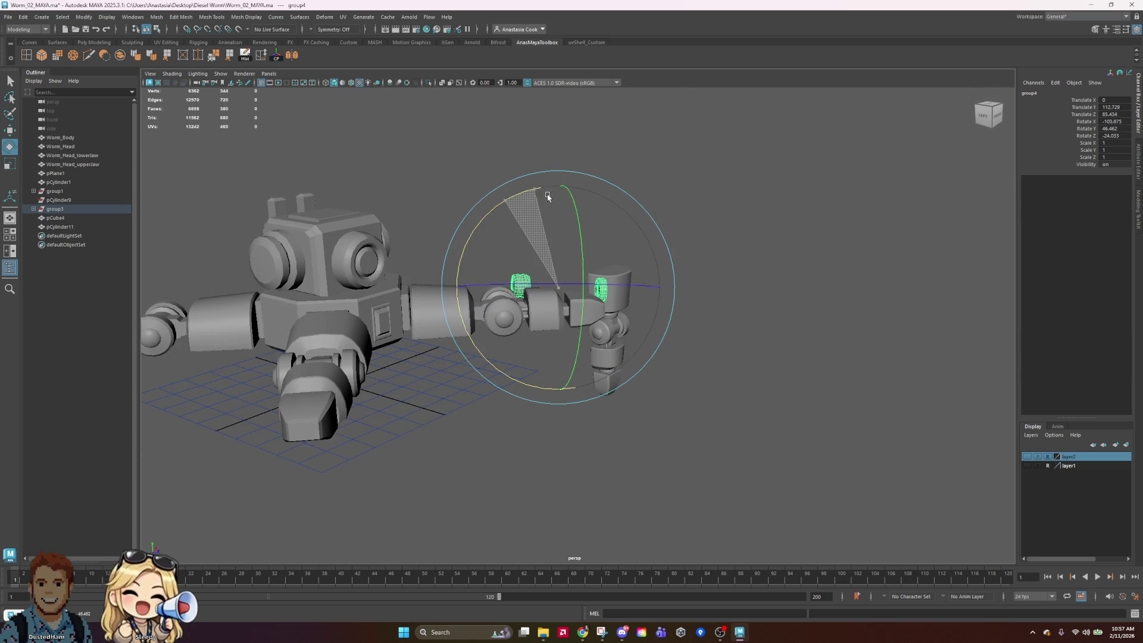
key("w")
left_click_drag(682, 310, 585, 369, "alt")
Delete the two small ring cylinders, leaving group3 and the robot
left_click(533, 441)
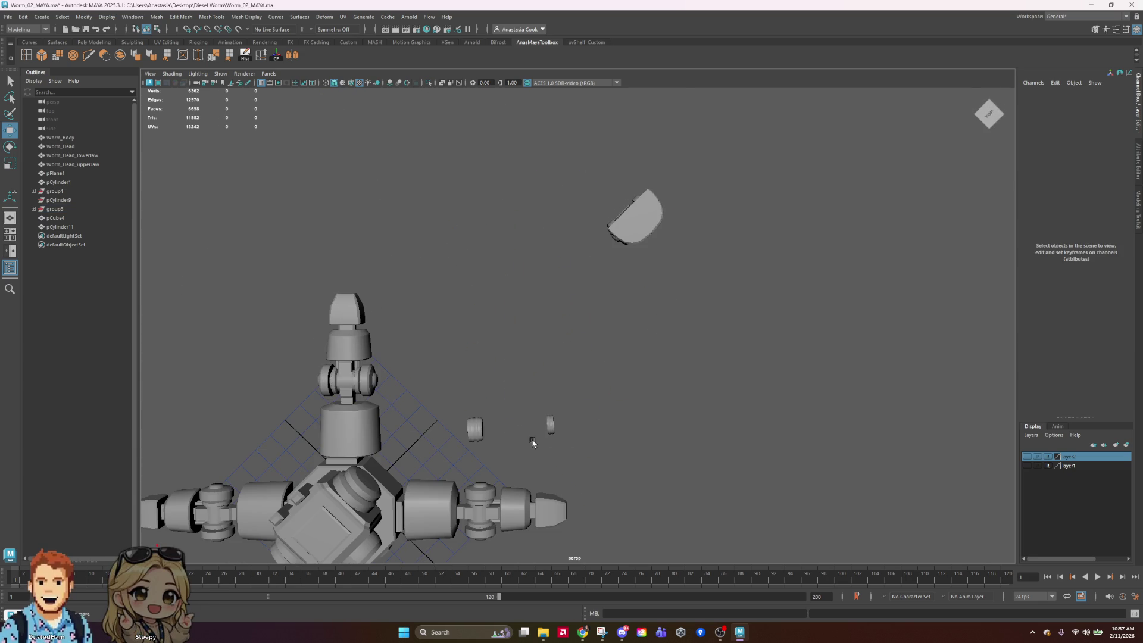
left_click(473, 434)
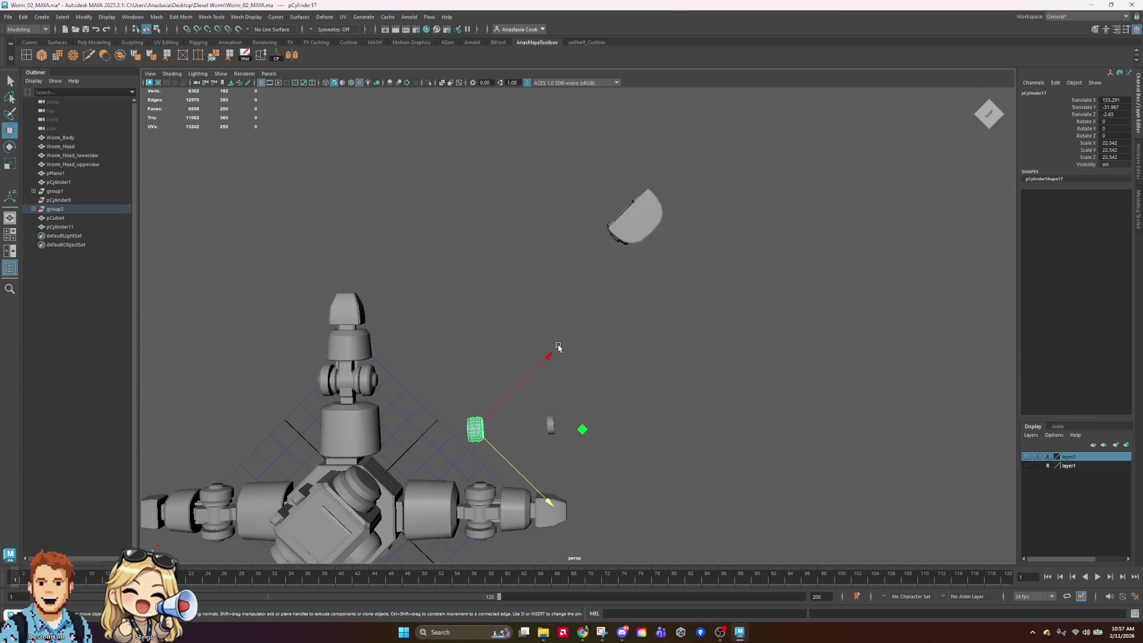
left_click(53, 210)
left_click(477, 443)
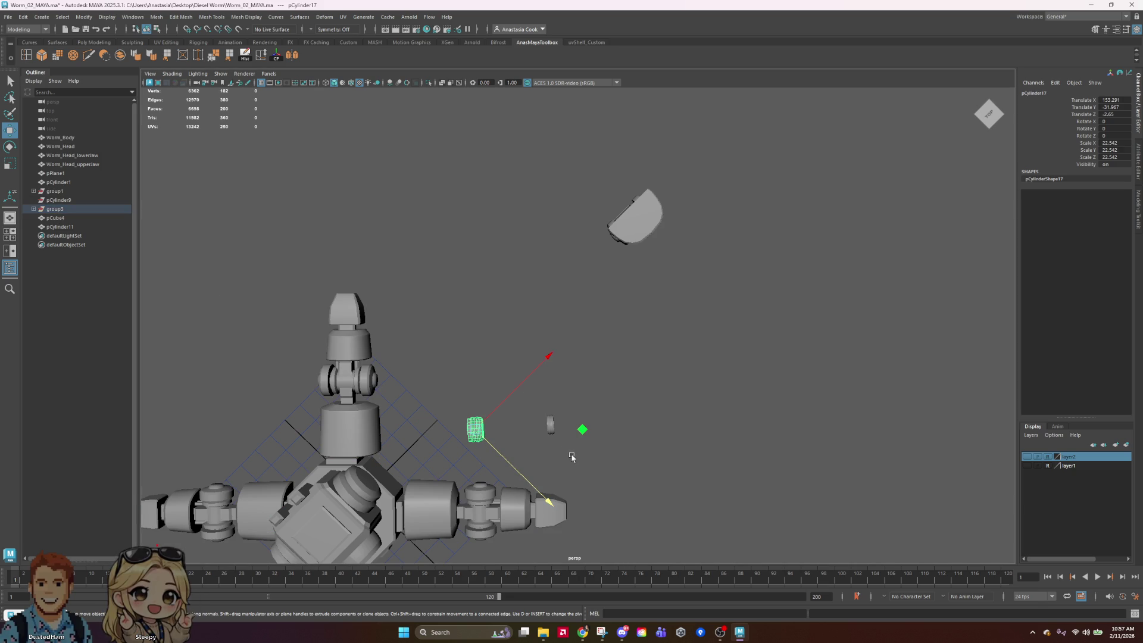
left_click(642, 385)
left_click_drag(460, 436, 459, 436)
key("Delete")
mouse_move(670, 484)
left_mouse_down("alt")
mouse_move(653, 490)
mouse_move(684, 467)
mouse_move(758, 472)
mouse_move(742, 433)
mouse_move(577, 408)
mouse_move(592, 510)
left_mouse_up("alt")
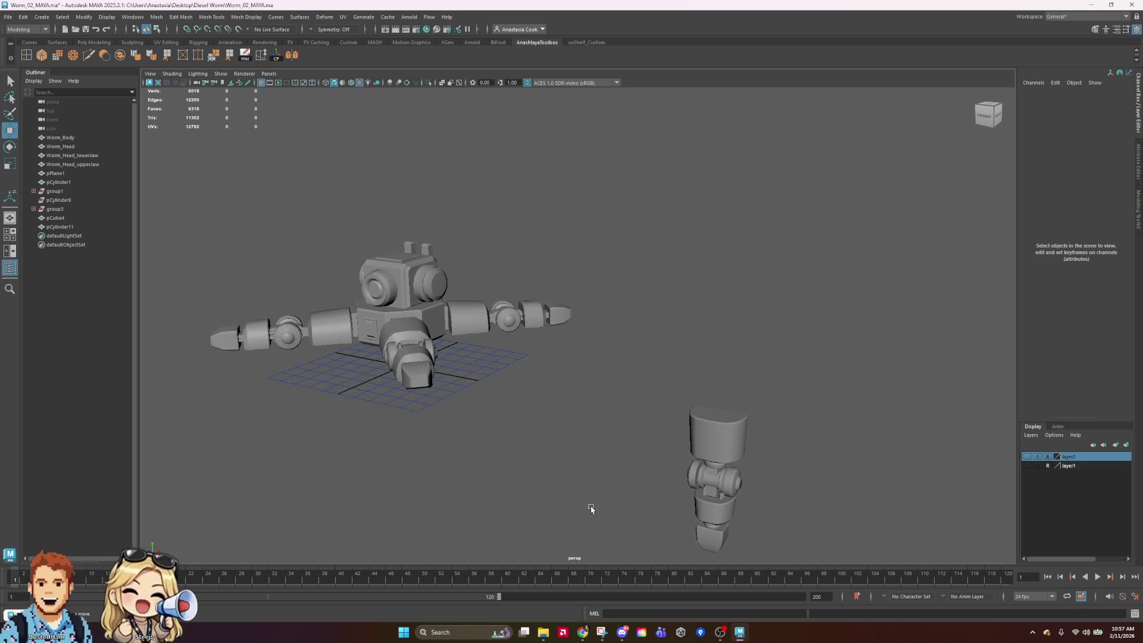
Orbit around the robot to an angled view of the separate leg segment
right_click_drag(483, 334, 539, 258)
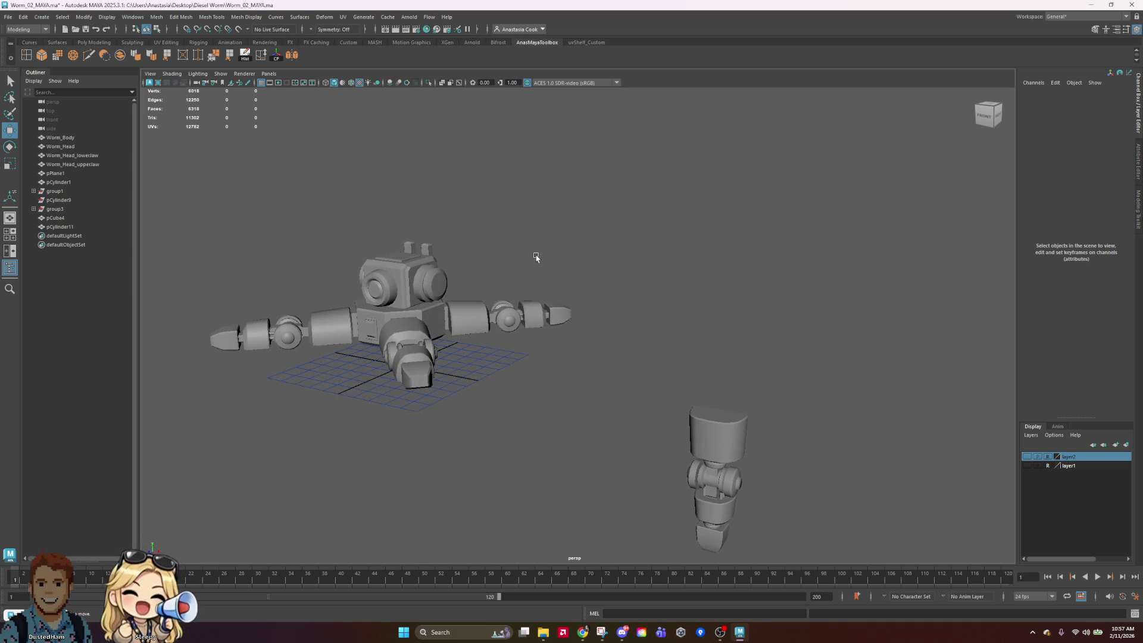
left_click(447, 319)
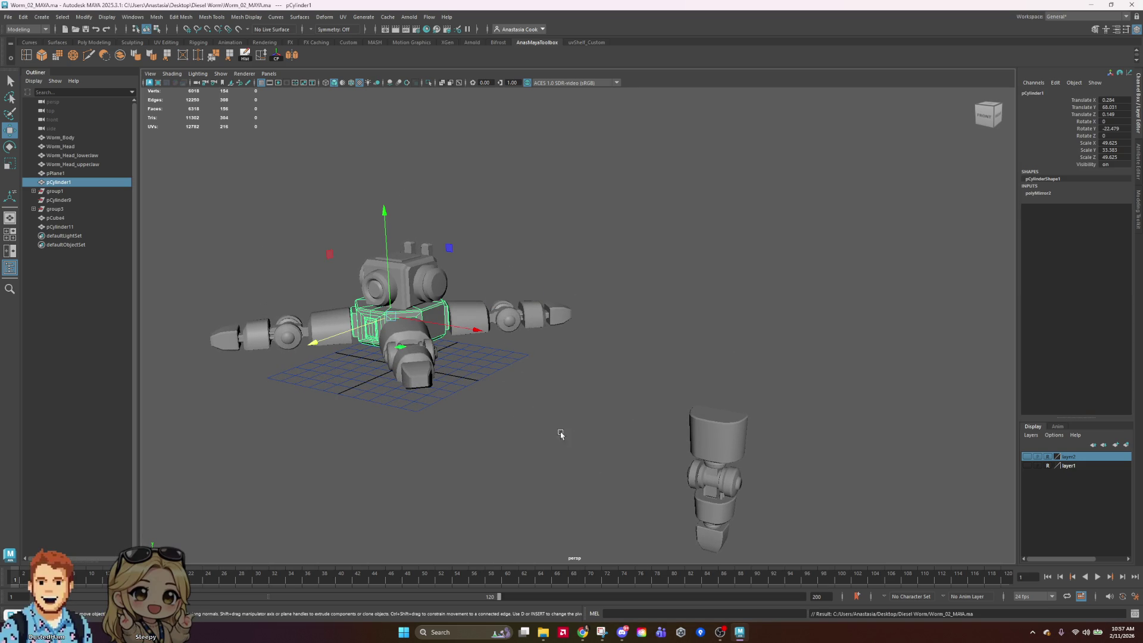
left_click(467, 449)
mouse_move(467, 449)
left_mouse_down("alt")
mouse_move(488, 447)
mouse_move(538, 480)
mouse_move(599, 394)
mouse_move(723, 435)
mouse_move(734, 474)
mouse_move(707, 452)
mouse_move(561, 413)
mouse_move(563, 469)
mouse_move(597, 480)
mouse_move(655, 363)
mouse_move(686, 435)
mouse_move(760, 464)
mouse_move(798, 393)
left_mouse_up("alt")
mouse_move(799, 352)
left_mouse_down("alt")
mouse_move(623, 227)
mouse_move(738, 316)
mouse_move(771, 378)
mouse_move(791, 377)
left_mouse_up("alt")
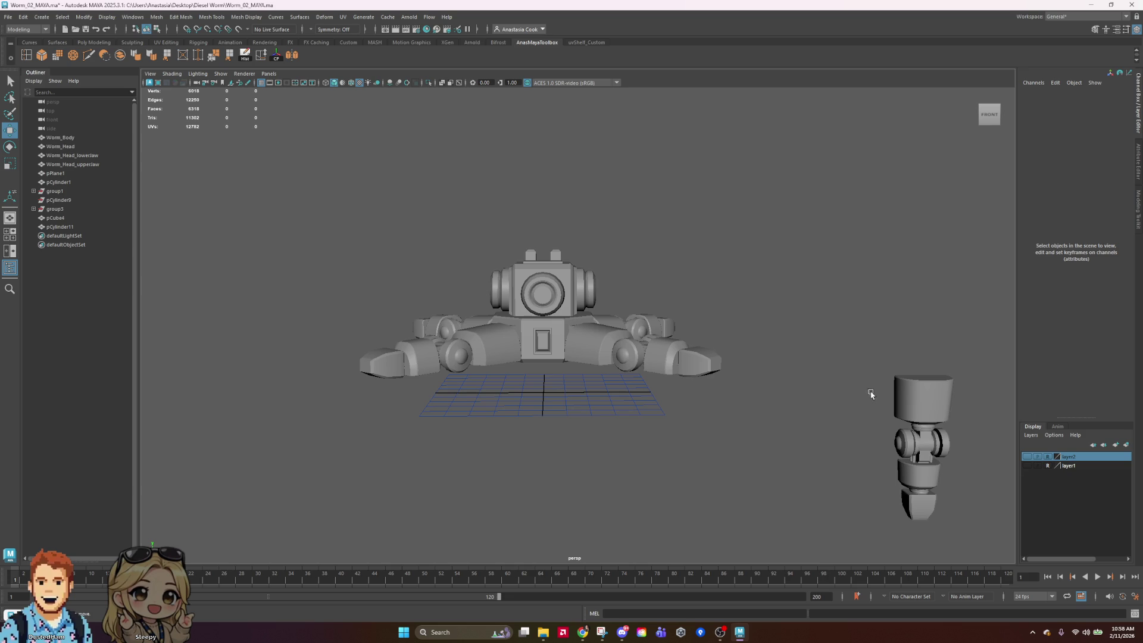
left_click(933, 429)
mouse_move(737, 293)
left_mouse_down("alt")
mouse_move(656, 324)
mouse_move(742, 316)
mouse_move(737, 270)
mouse_move(767, 320)
mouse_move(682, 399)
mouse_move(664, 376)
left_mouse_up("alt")
left_click(682, 399)
Duplicate pCylinder11 as pCylinder17, move it left, and switch it to Face mode
scroll(664, 376, "up", 3)
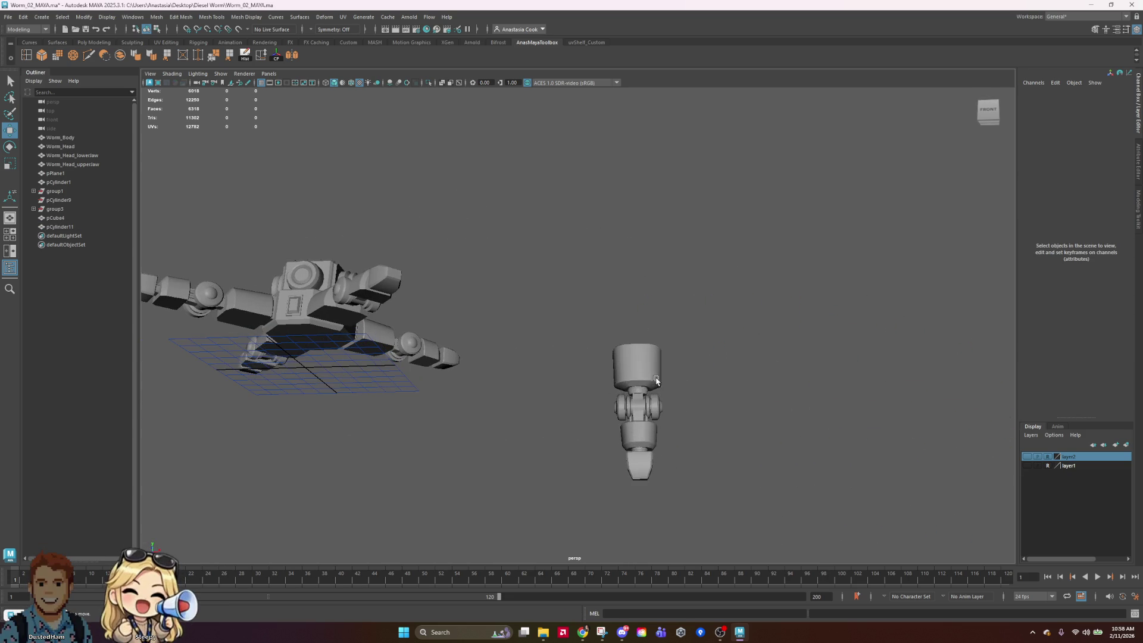
left_click(658, 381)
key("ctrl+d")
left_click_drag(740, 409, 649, 418)
right_click_drag(543, 405, 543, 435)
scroll(543, 435, "up", 3)
scroll(554, 445, "up", 3)
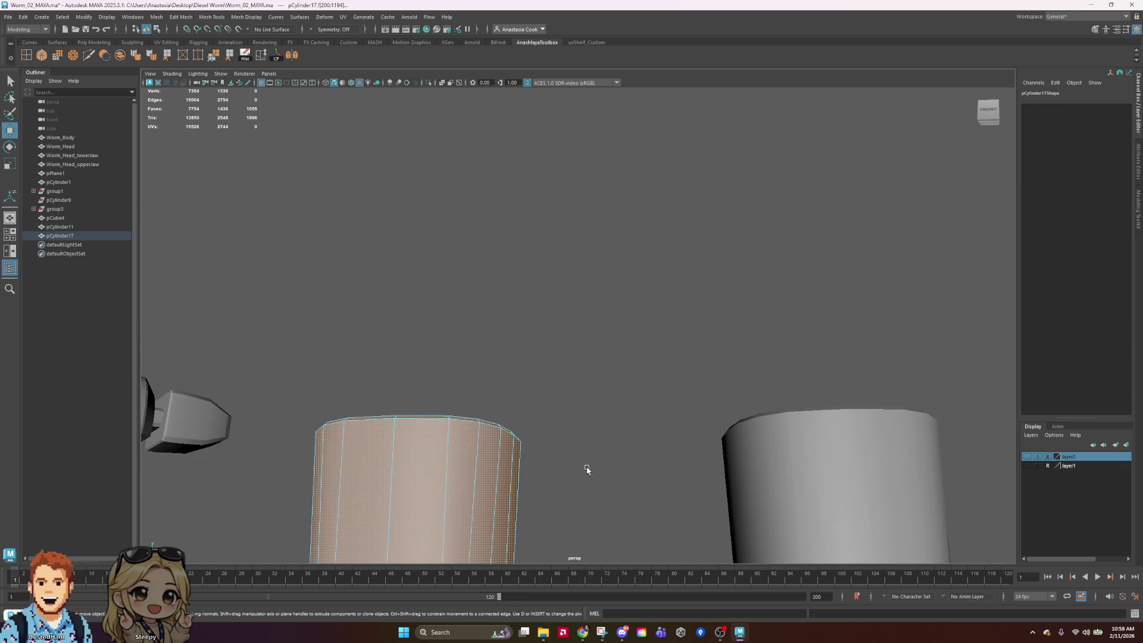
Keep only the copy's 200-face joint band, deleting all its other faces
middle_click_drag(524, 468, 676, 179, "alt")
left_click(507, 332)
double_click(493, 332)
double_click(527, 325, "shift")
scroll(506, 310, "down", 5)
left_click_drag(447, 241, 617, 521, "shift")
key("Delete")
right_click_drag(556, 324, 595, 311)
Rotate the ribbed ring to -80 degrees on X
left_click(547, 324)
key("e")
left_click_drag(560, 375, 548, 229)
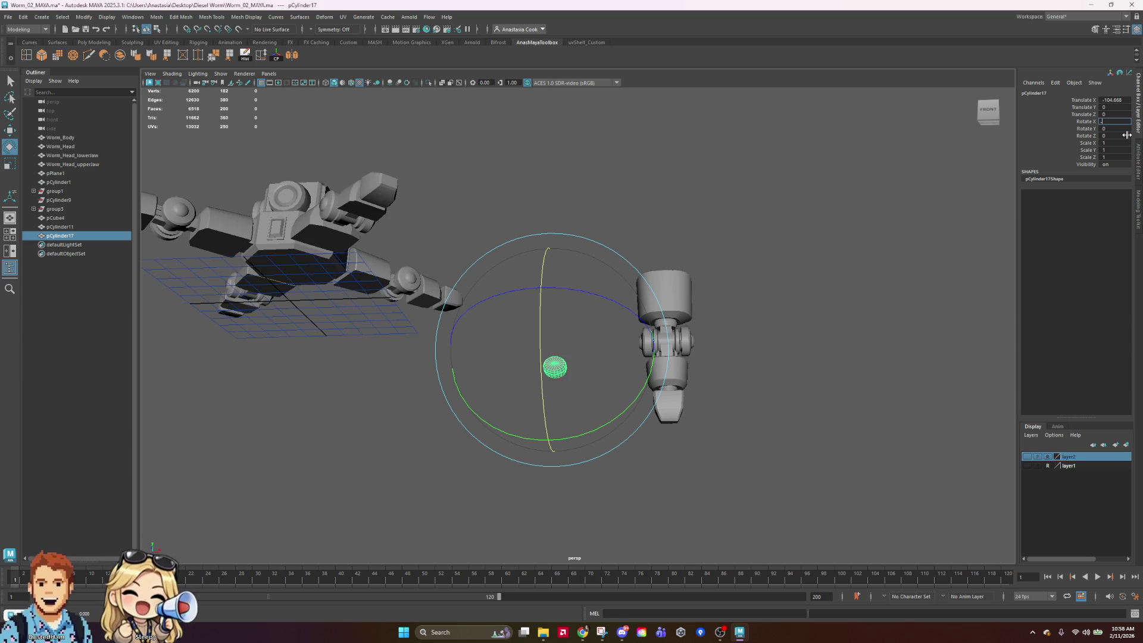
type("80")
key("Return")
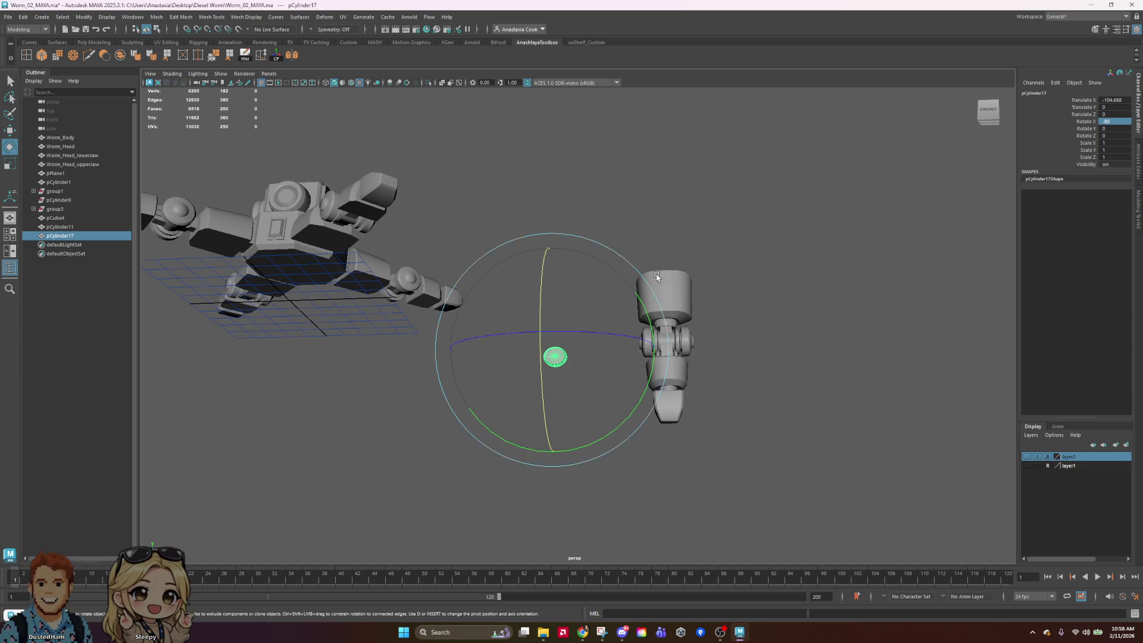
Tilt the ring to the leg's angle and move it up to the right leg's joint
left_click(595, 374)
left_click(564, 361)
key("w")
key("e")
key("w")
key("e")
left_click_drag(633, 197, 665, 264, "alt")
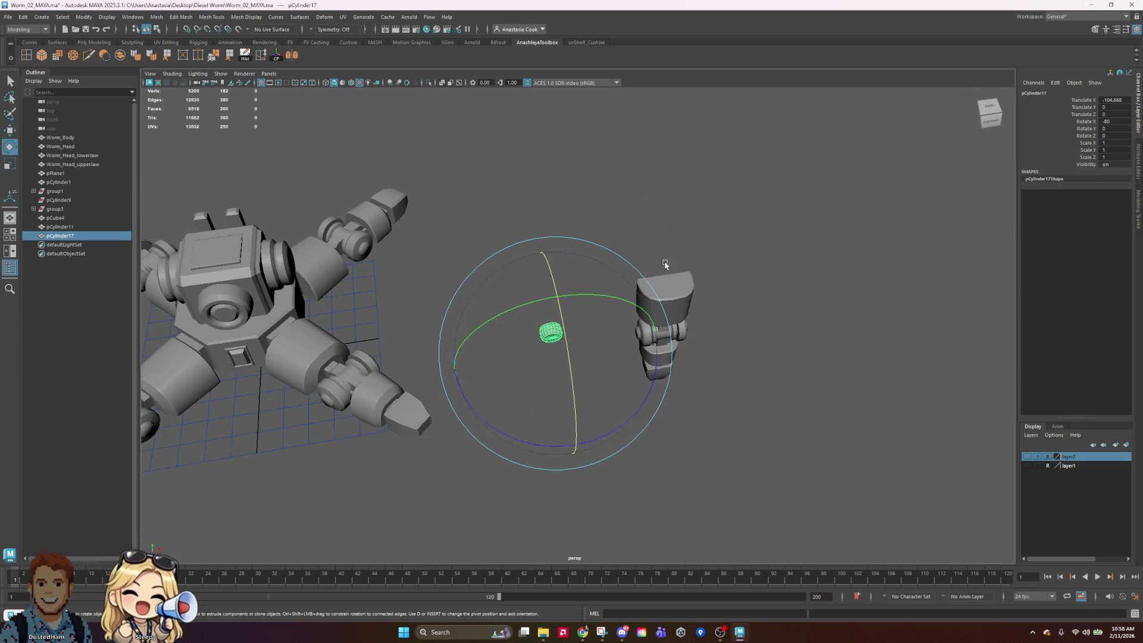
left_click_drag(600, 441, 684, 401)
key("w")
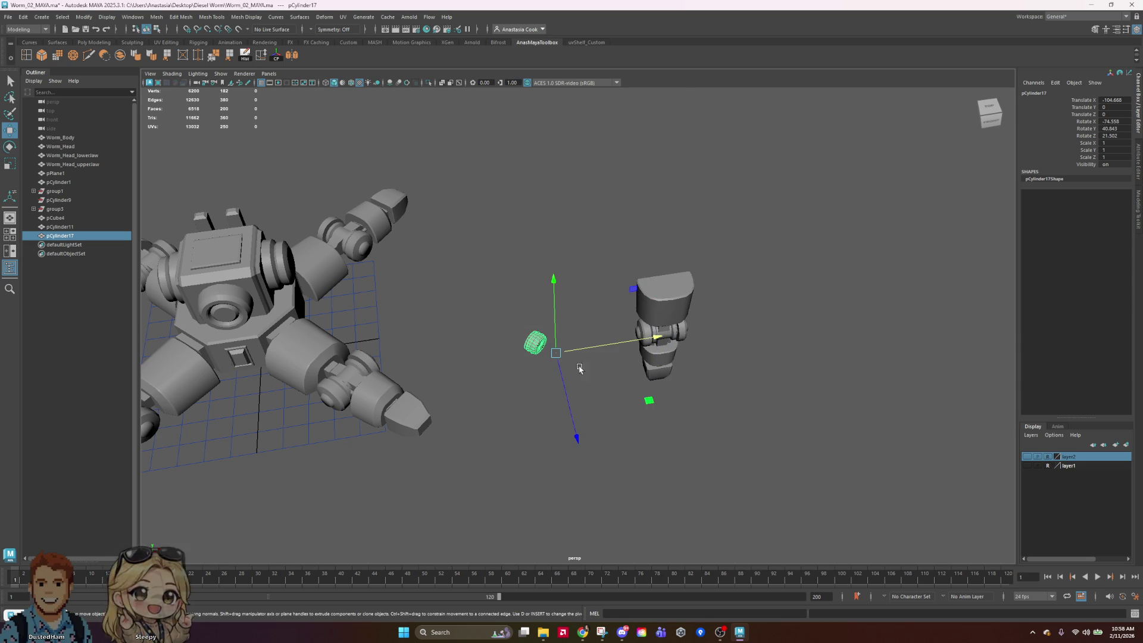
mouse_move(571, 406)
left_mouse_down()
mouse_move(543, 521)
mouse_move(512, 470)
mouse_move(460, 499)
mouse_move(528, 459)
left_mouse_up()
mouse_move(620, 322)
left_mouse_down()
mouse_move(674, 176)
mouse_move(745, 342)
mouse_move(738, 373)
mouse_move(767, 327)
mouse_move(724, 372)
left_mouse_up()
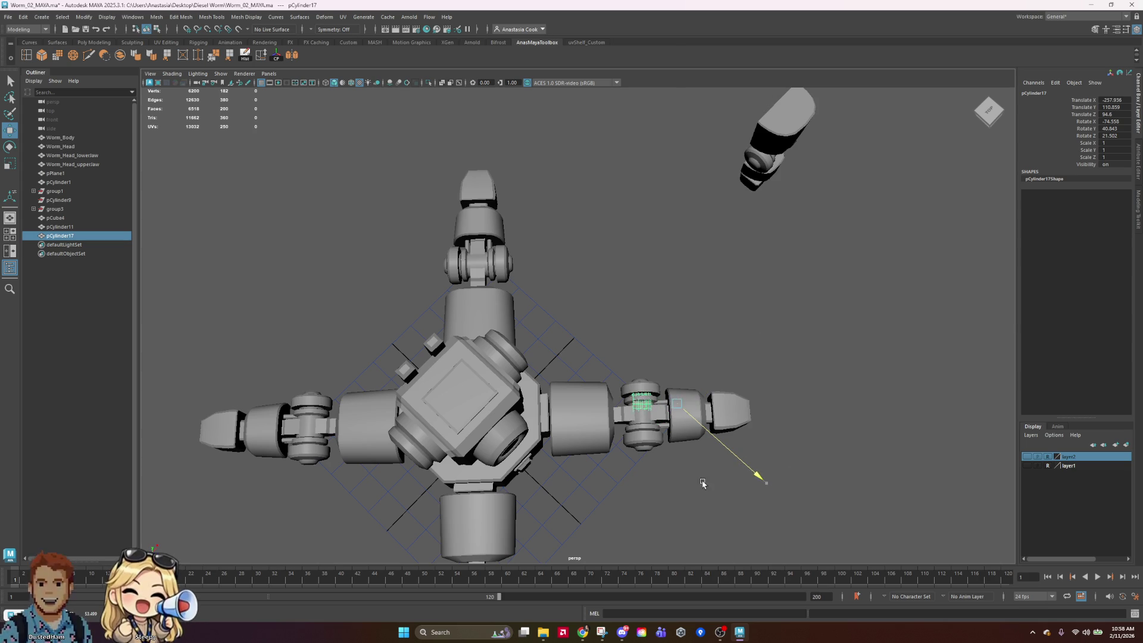
Center pCylinder17's pivot and nudge it along the leg into the joint gap
mouse_move(731, 336)
left_mouse_down()
mouse_move(717, 370)
mouse_move(893, 373)
mouse_move(798, 390)
left_mouse_up()
key("f")
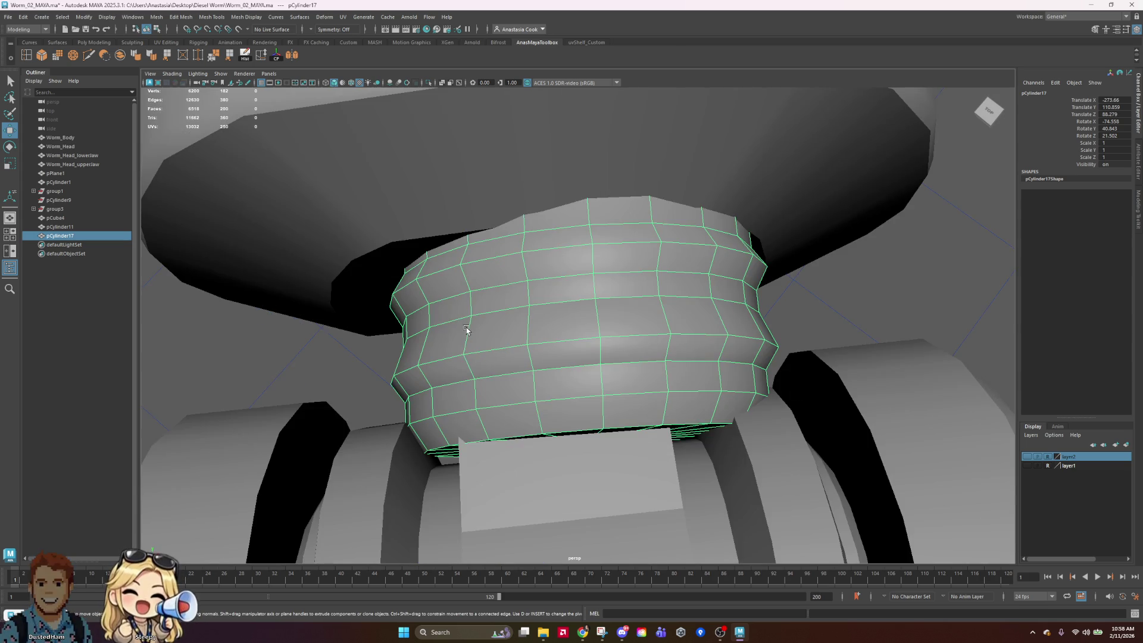
scroll(462, 323, "down", 10)
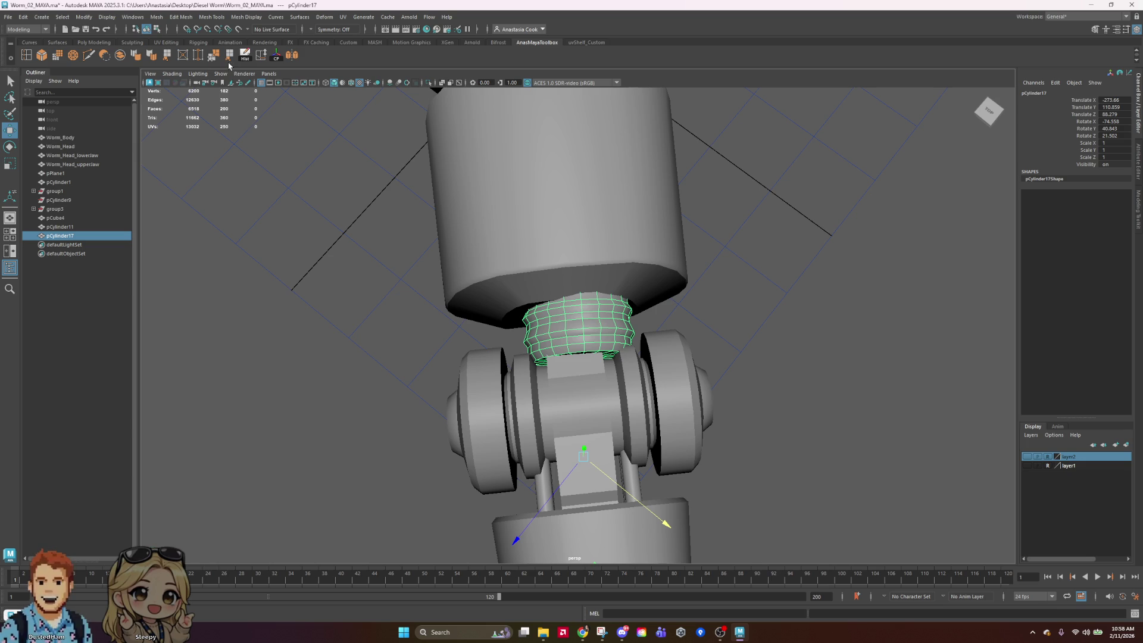
left_click(277, 56)
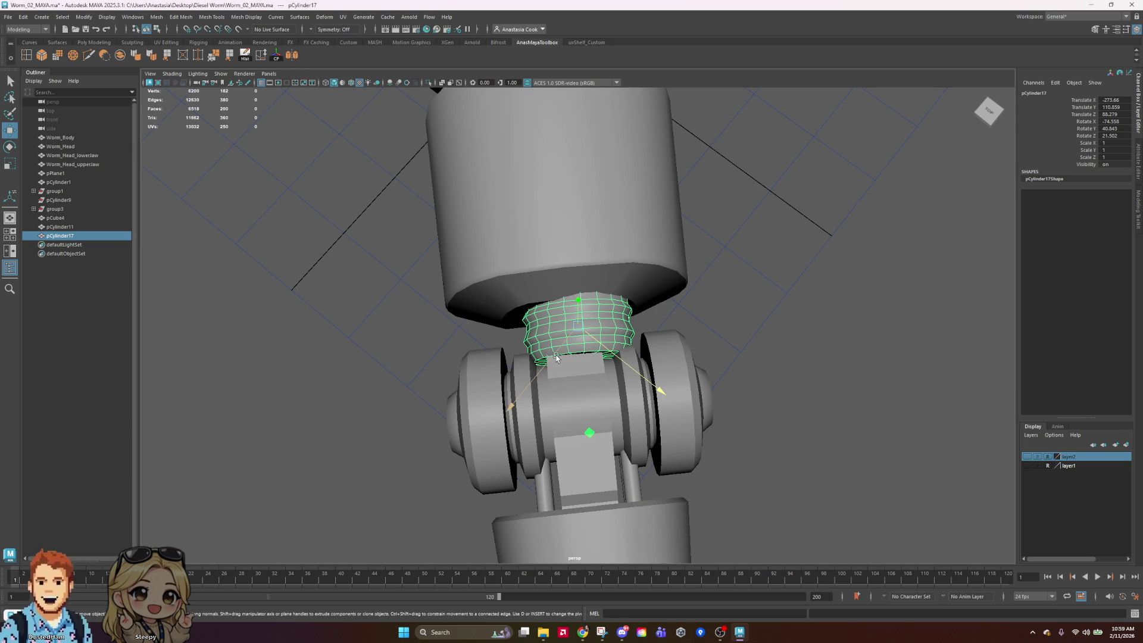
left_click_drag(656, 368, 646, 378)
left_click_drag(515, 392, 538, 376)
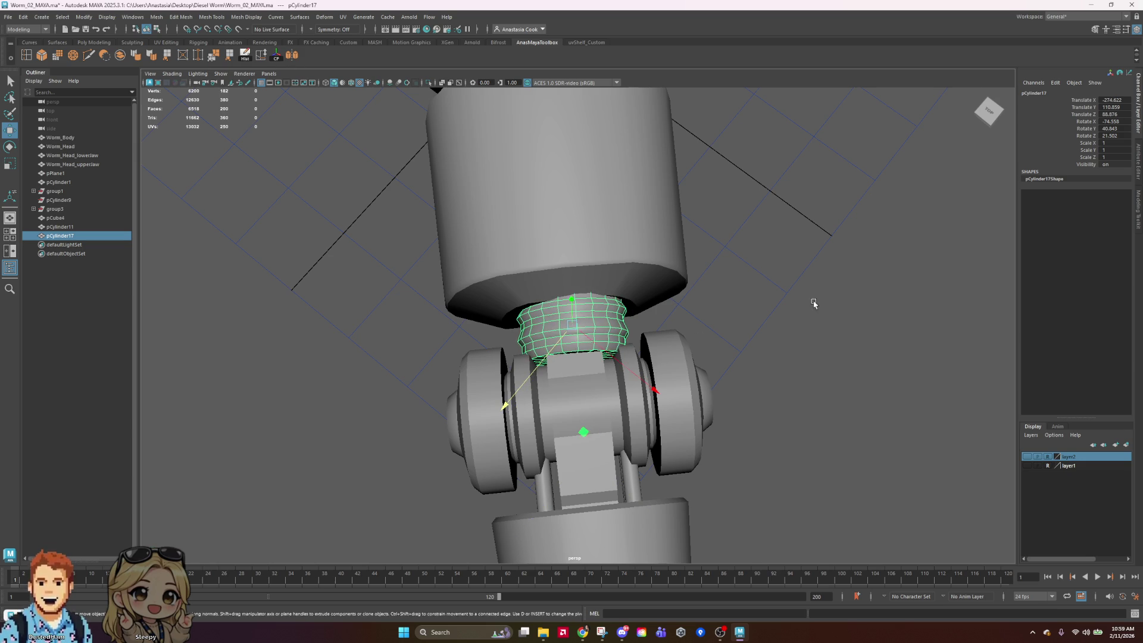
Adjust the ring's tilt slightly from a side view of the leg
left_click(811, 302)
scroll(798, 322, "down", 5)
mouse_move(794, 334)
left_mouse_down("alt")
mouse_move(835, 387)
mouse_move(789, 408)
mouse_move(625, 356)
left_mouse_up("alt")
left_click(581, 328)
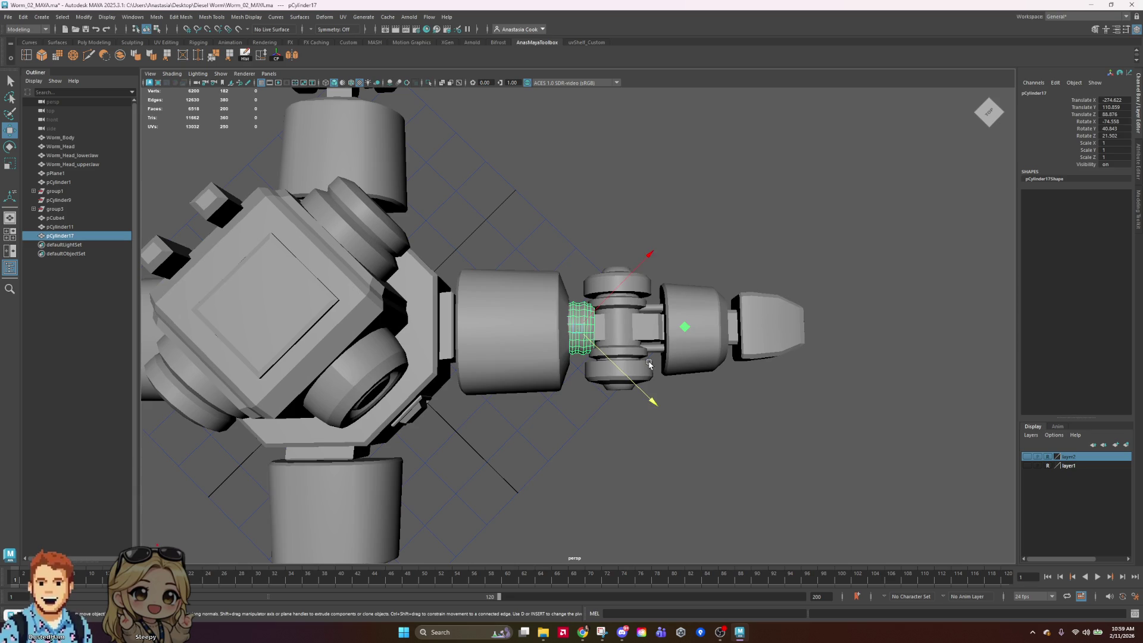
key("e")
scroll(673, 296, "up", 4)
left_click_drag(672, 296, 664, 290)
key("w")
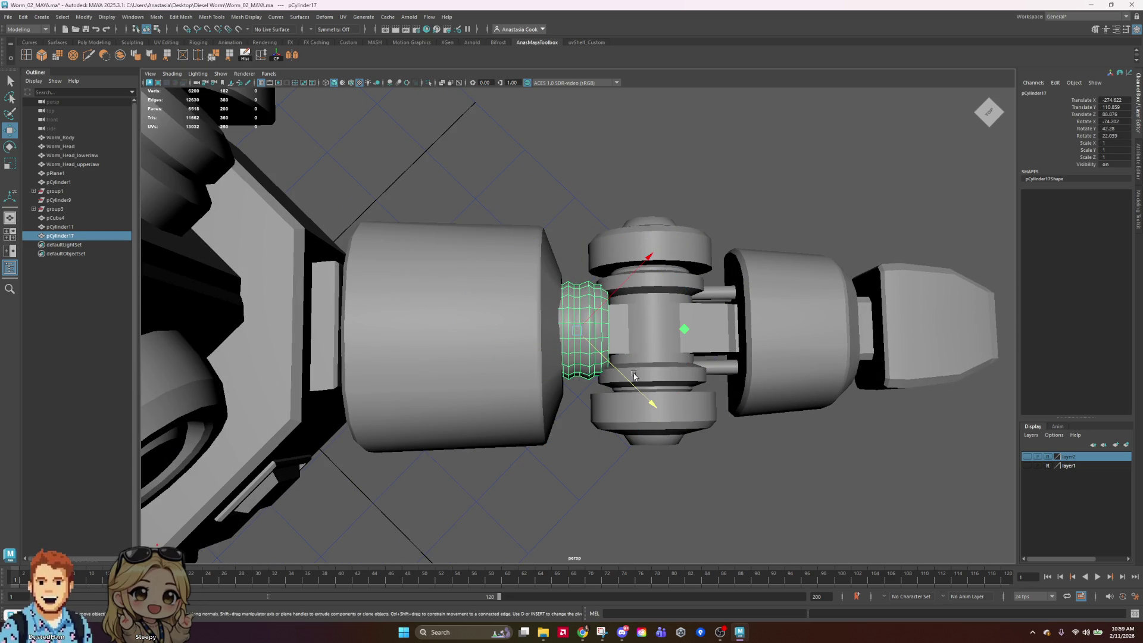
Duplicate the ring as pCylinder18 and pull the copy away below the leg
left_click(804, 127)
left_click(588, 340)
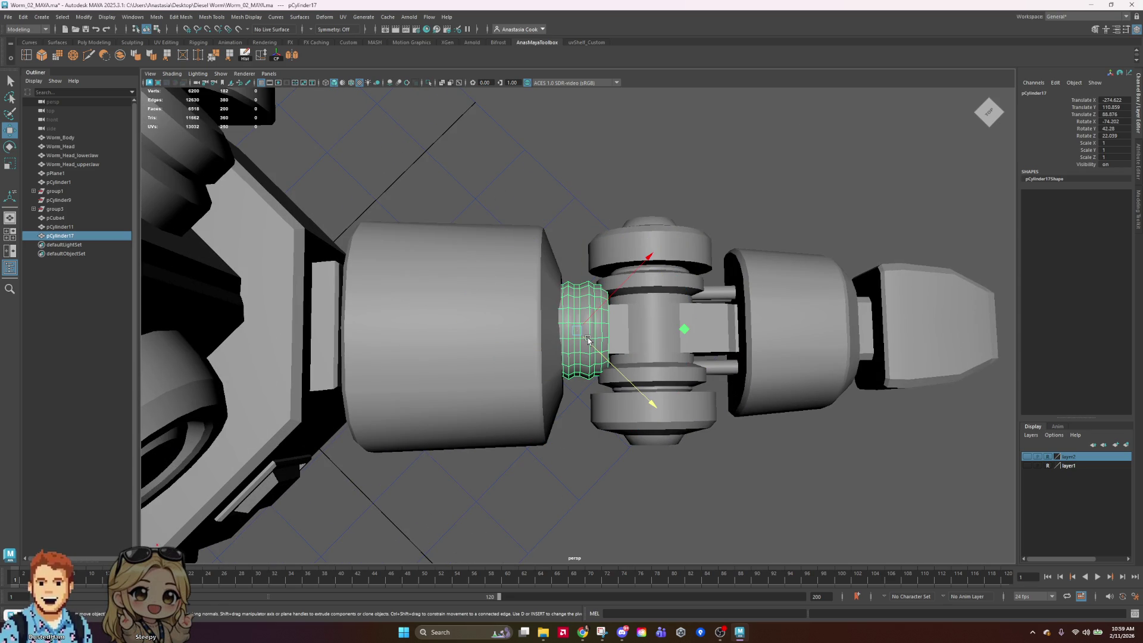
key("ctrl+d")
left_click_drag(644, 394, 860, 487)
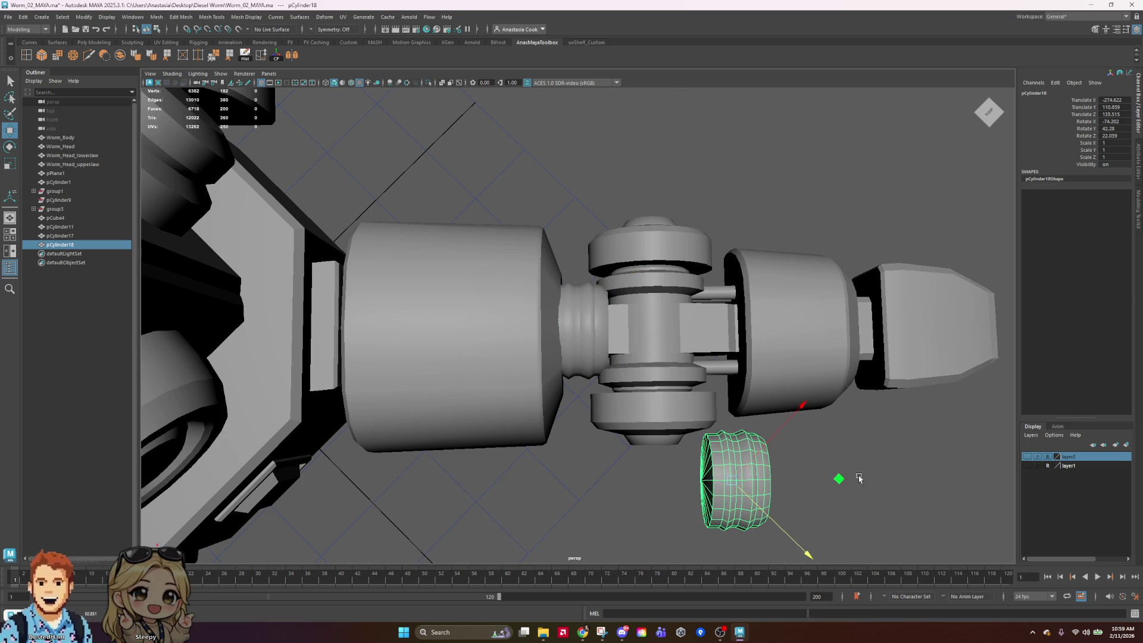
Move pCylinder18 along the leg and scale it down to about 0.8
left_click_drag(803, 408, 908, 290)
mouse_move(919, 435)
left_mouse_down("alt")
mouse_move(688, 349)
mouse_move(562, 436)
mouse_move(585, 339)
mouse_move(606, 318)
mouse_move(622, 323)
left_mouse_up("alt")
left_click_drag(577, 407, 582, 409)
key("r")
left_click_drag(540, 333, 519, 352)
left_click_drag(468, 312, 445, 301)
key("w")
Lower the smaller ring into the gap before the foot and enlarge it slightly
left_click_drag(580, 324, 586, 322)
mouse_move(590, 403)
left_mouse_down()
mouse_move(583, 415)
mouse_move(676, 383)
mouse_move(680, 358)
left_mouse_up()
mouse_move(576, 192)
left_mouse_down()
mouse_move(572, 209)
mouse_move(749, 267)
mouse_move(655, 324)
mouse_move(607, 322)
mouse_move(459, 375)
left_mouse_up()
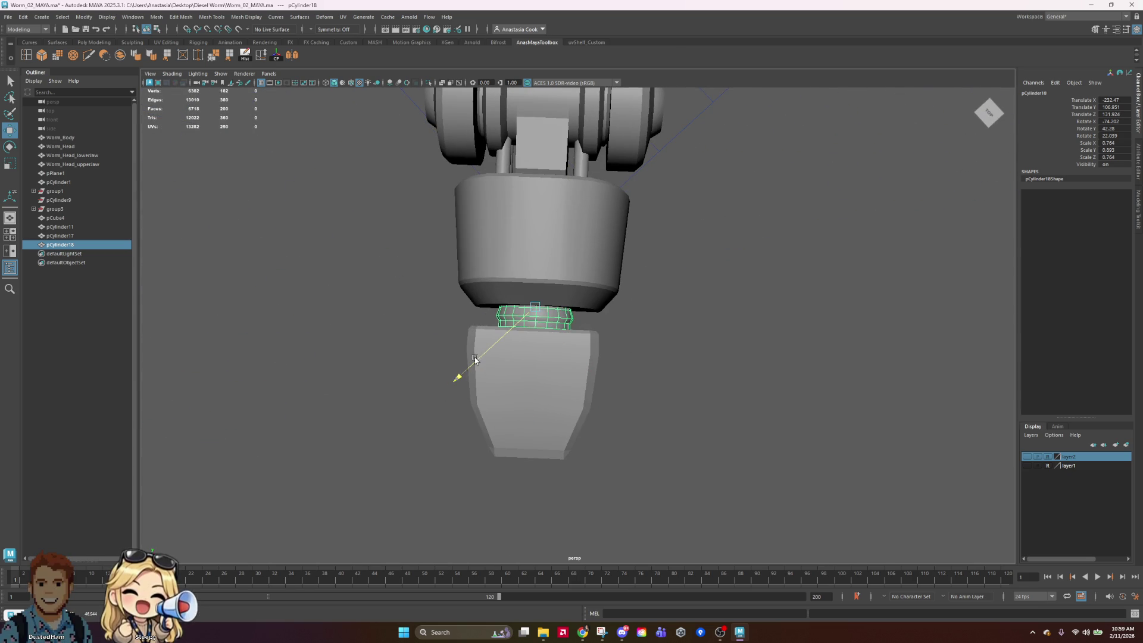
left_click_drag(601, 384, 593, 373)
key("r")
left_click_drag(538, 308, 543, 306)
key("w")
Orbit around the leg tip to check the ring's fit against the foot
mouse_move(712, 390)
left_mouse_down("alt")
mouse_move(681, 390)
mouse_move(668, 339)
mouse_move(656, 360)
mouse_move(603, 242)
mouse_move(743, 324)
mouse_move(734, 339)
mouse_move(578, 185)
left_mouse_up("alt")
key("r")
key("w")
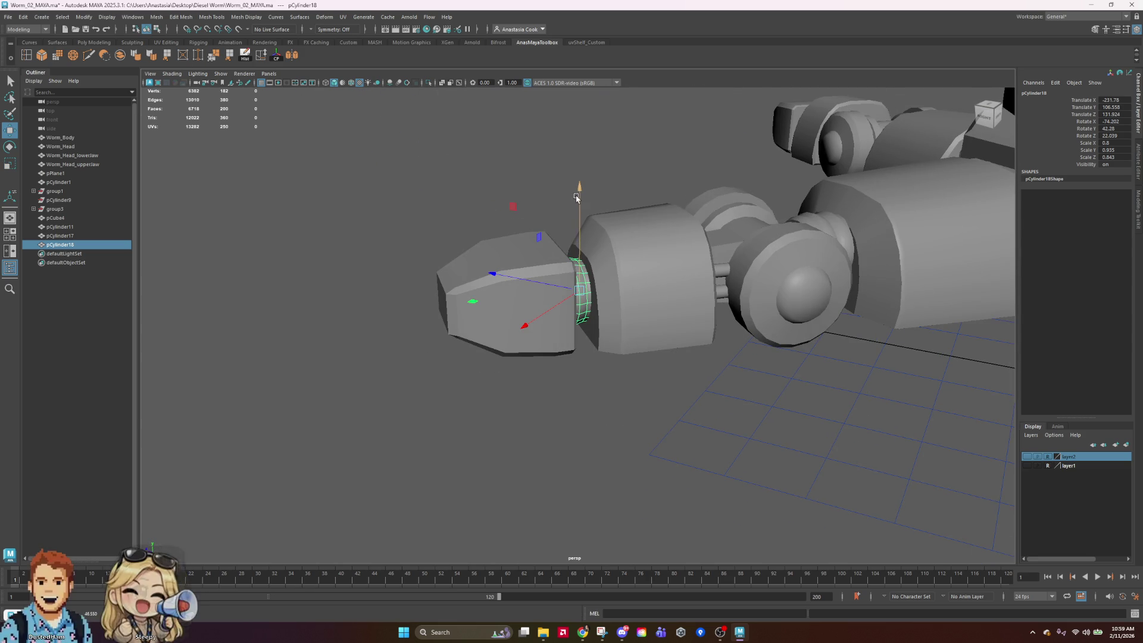
mouse_move(679, 258)
left_mouse_down("alt")
mouse_move(547, 198)
mouse_move(681, 324)
mouse_move(682, 363)
left_mouse_up("alt")
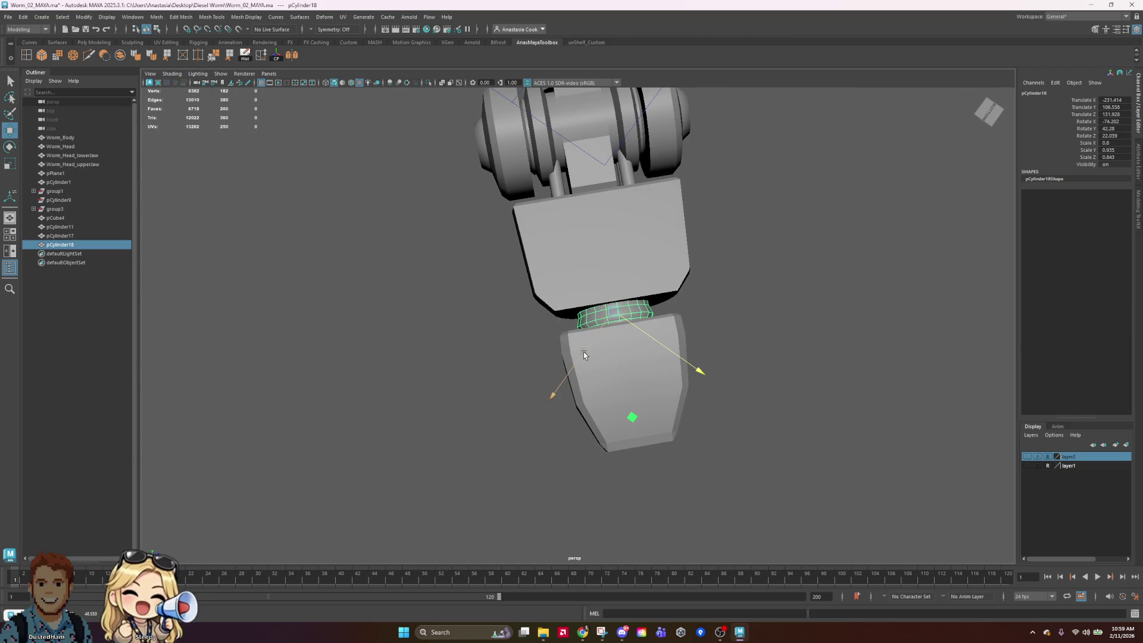
mouse_move(717, 226)
left_mouse_down("alt")
mouse_move(638, 309)
mouse_move(623, 388)
mouse_move(587, 363)
mouse_move(556, 383)
mouse_move(518, 356)
mouse_move(394, 326)
left_mouse_up("alt")
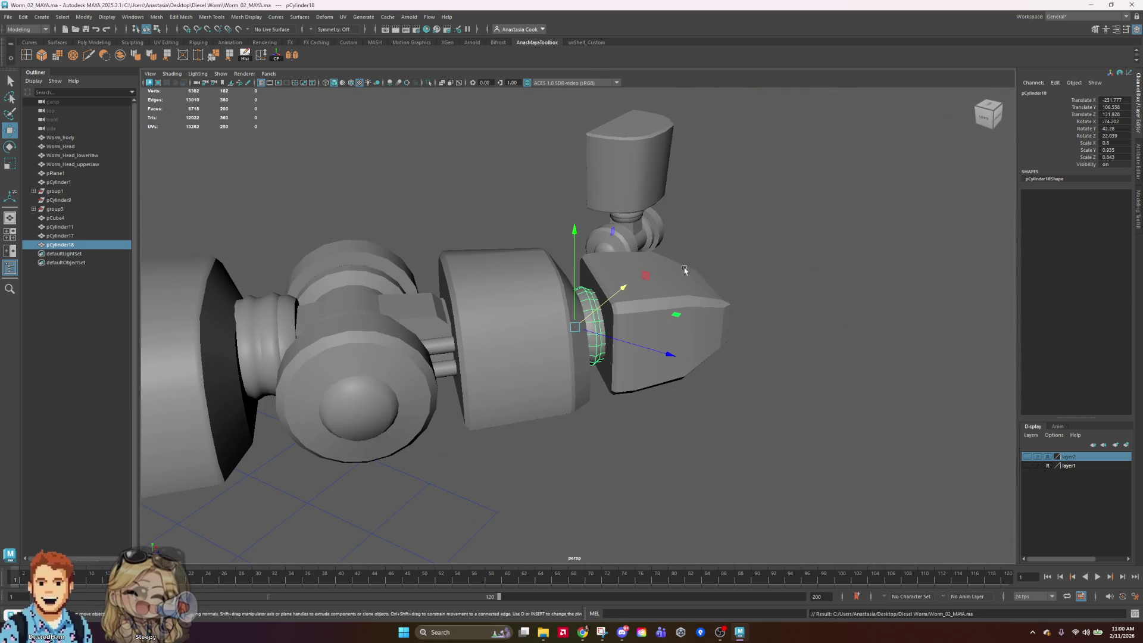
left_click_drag(508, 287, 640, 301, "alt")
mouse_move(640, 300)
right_mouse_down()
mouse_move(693, 271)
mouse_move(794, 275)
right_mouse_up()
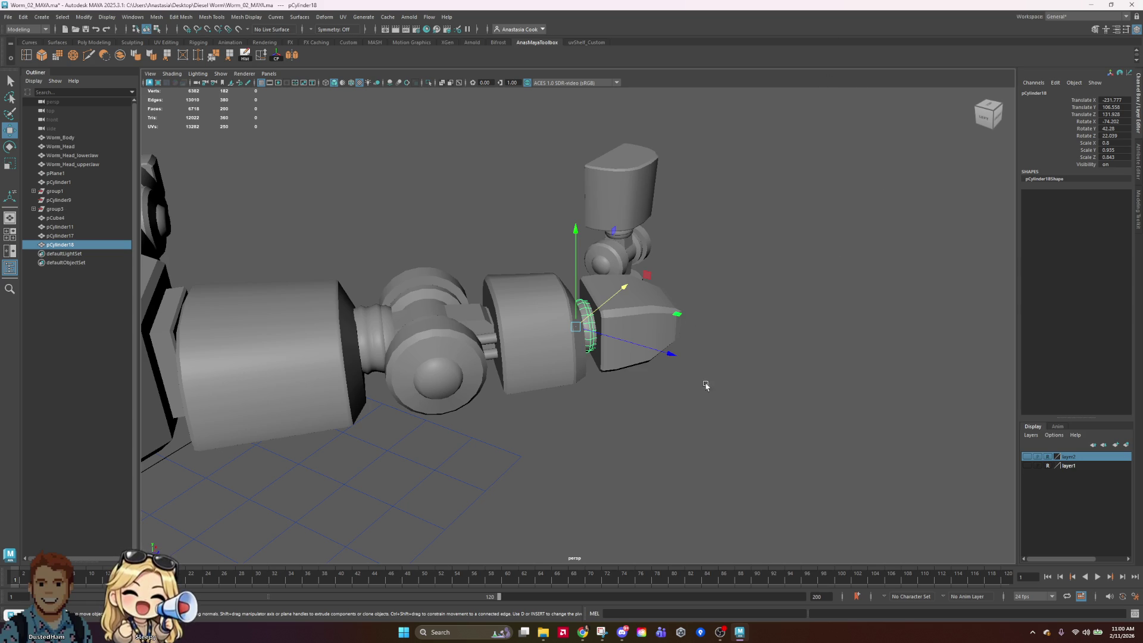
left_click_drag(673, 298, 686, 347, "alt")
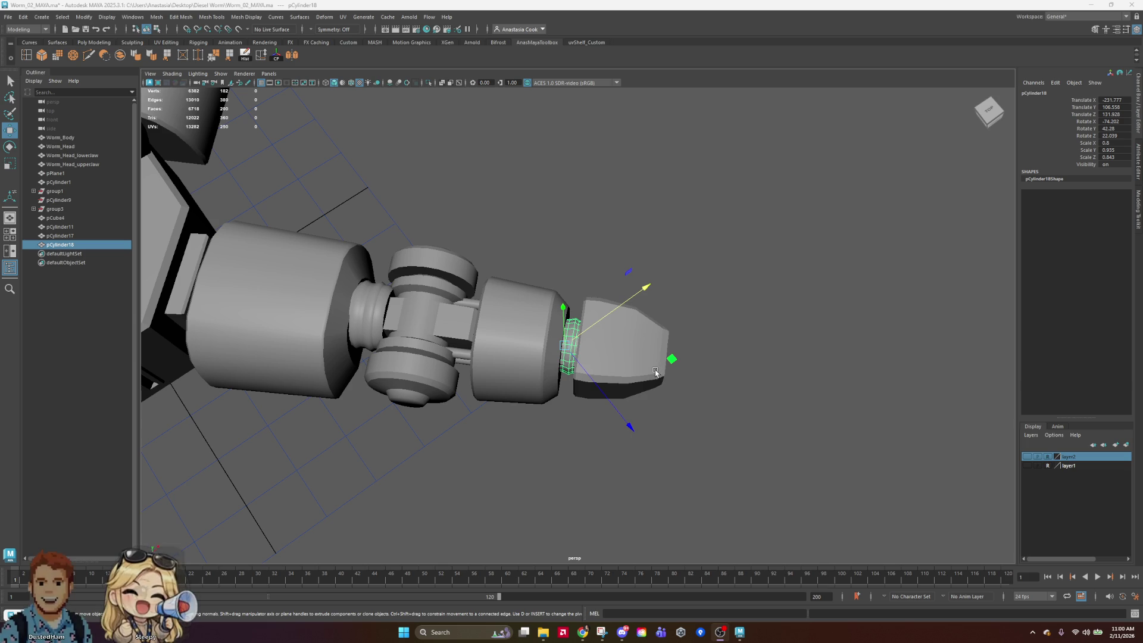
Rescale the lower ring pCylinder18 and save the scene
left_click(945, 311)
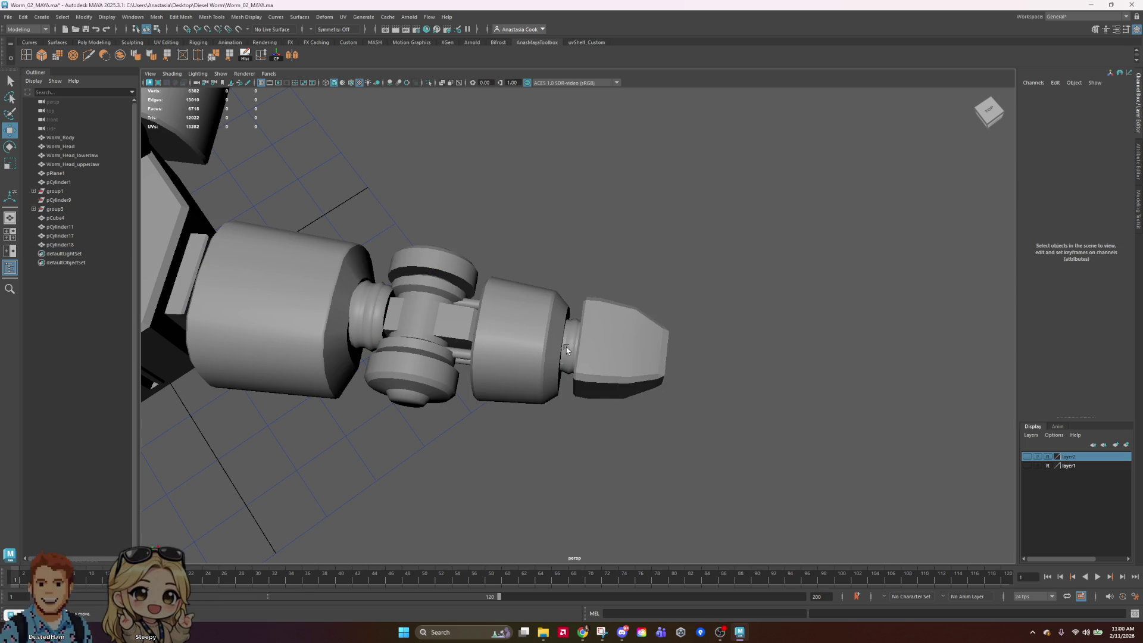
left_click(566, 351)
scroll(572, 369, "up", 3)
key("e")
key("r")
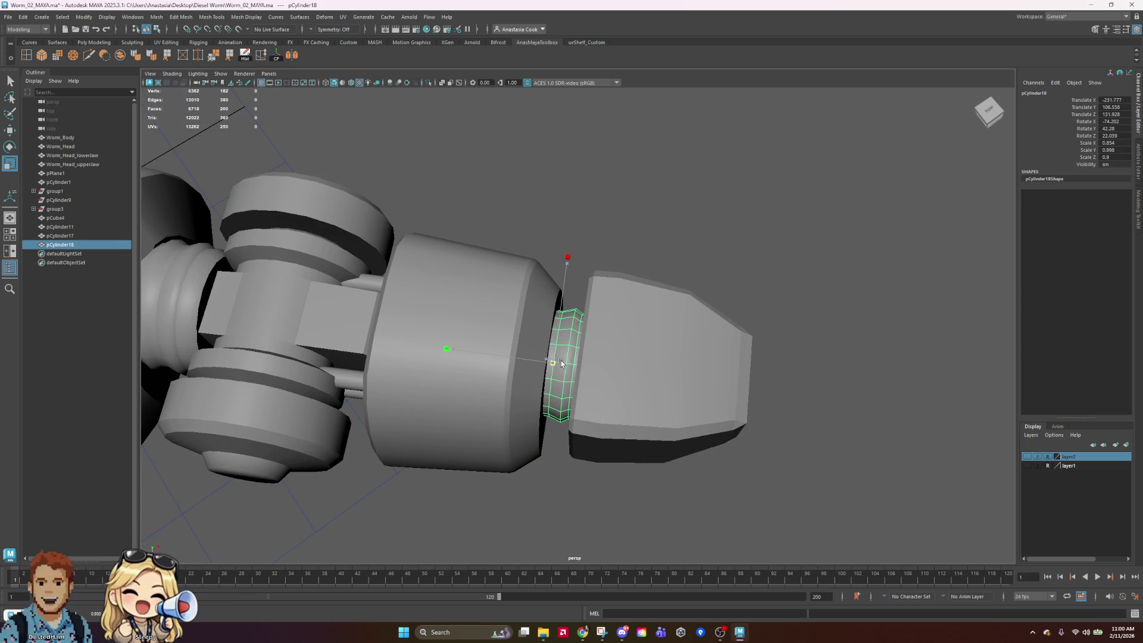
left_click(786, 290)
scroll(787, 291, "down", 4)
key("ctrl+s")
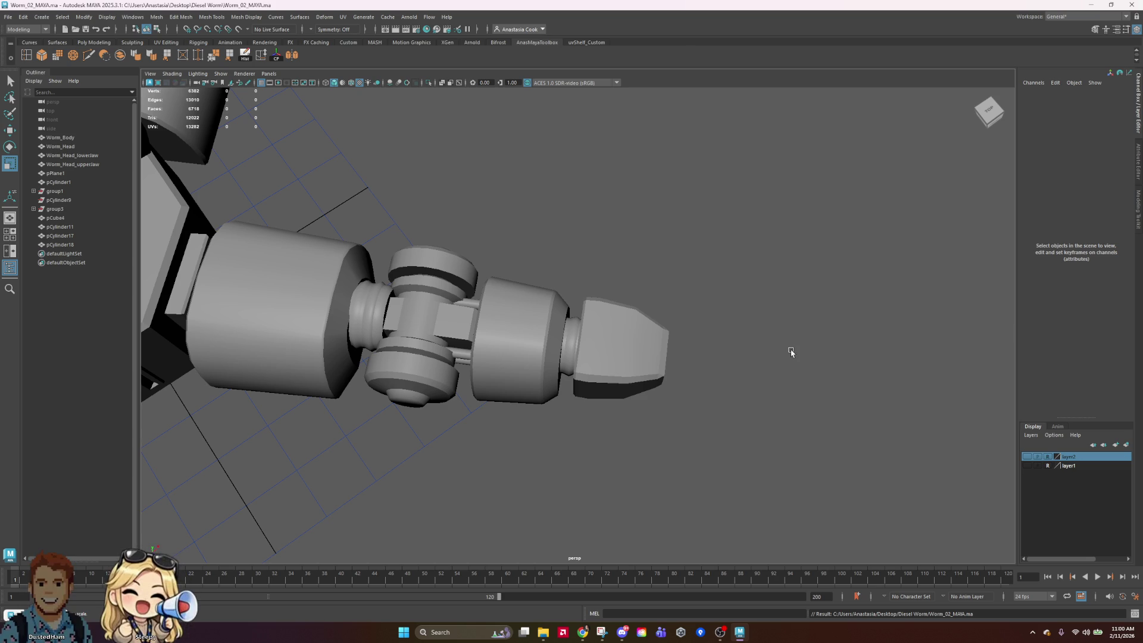
Move the lower ring pCylinder18 down closer to the pointed foot and check its fit
mouse_move(736, 376)
left_mouse_down("alt")
mouse_move(735, 388)
mouse_move(709, 256)
mouse_move(727, 309)
mouse_move(781, 355)
mouse_move(608, 342)
left_mouse_up("alt")
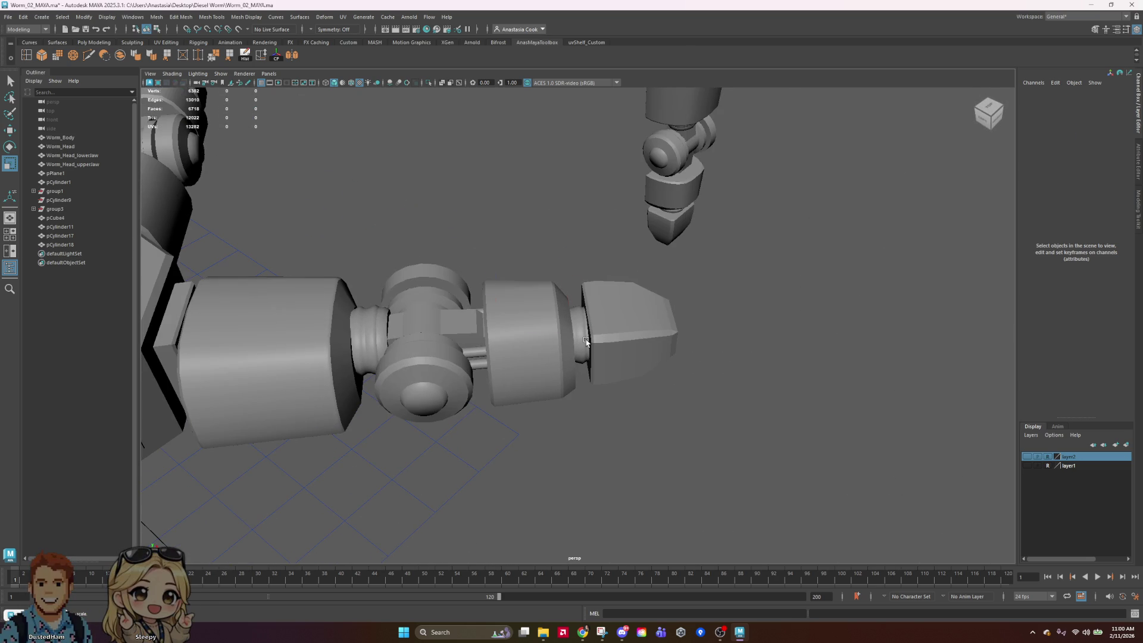
left_click(587, 342)
key("w")
left_click_drag(626, 291, 611, 292)
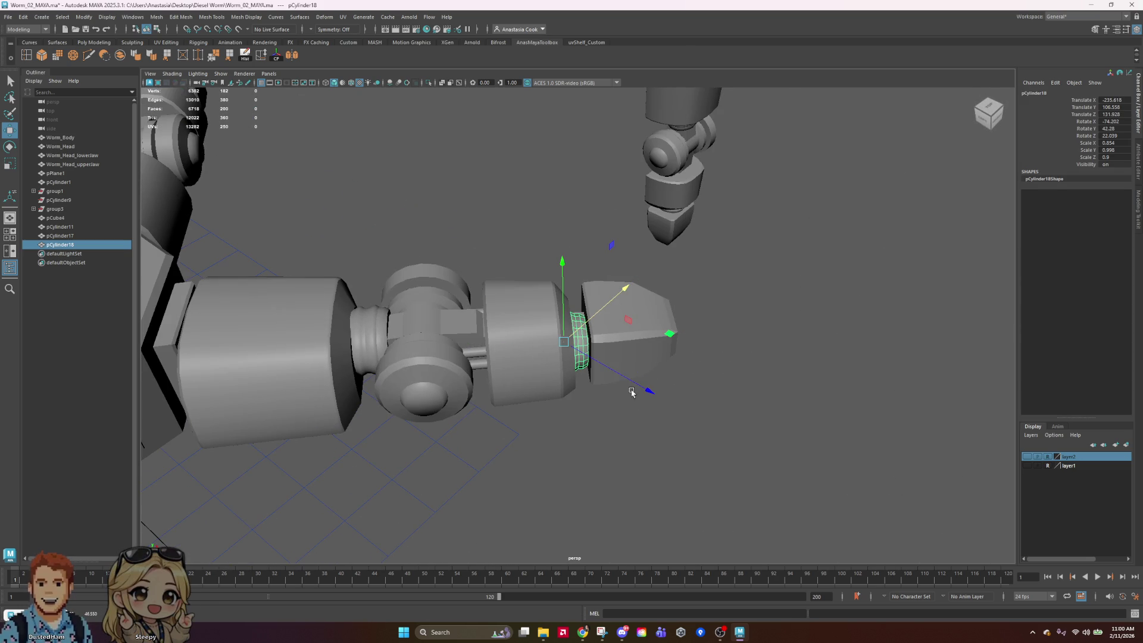
left_click_drag(630, 295, 632, 296)
left_click_drag(746, 329, 689, 377, "alt")
left_click(817, 327)
mouse_move(816, 327)
left_mouse_down("alt")
mouse_move(827, 436)
mouse_move(661, 452)
mouse_move(623, 477)
mouse_move(536, 462)
mouse_move(582, 442)
mouse_move(673, 430)
left_mouse_up("alt")
key("ctrl+z")
key("ctrl+z")
key("ctrl+z")
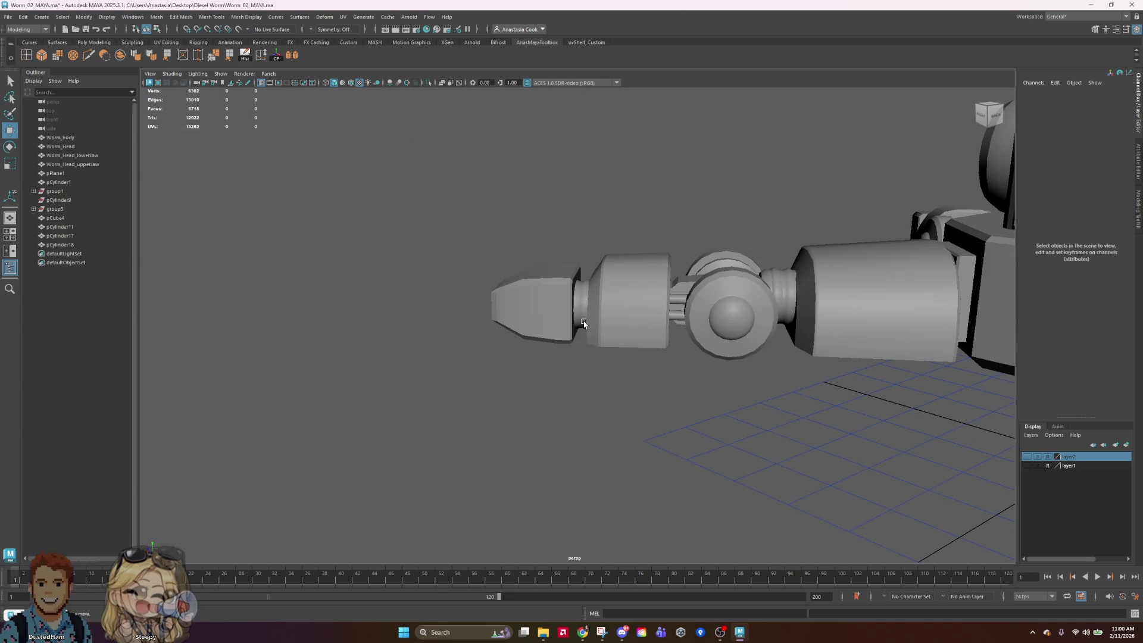
Select the lower ring and the upper ring together
key("r")
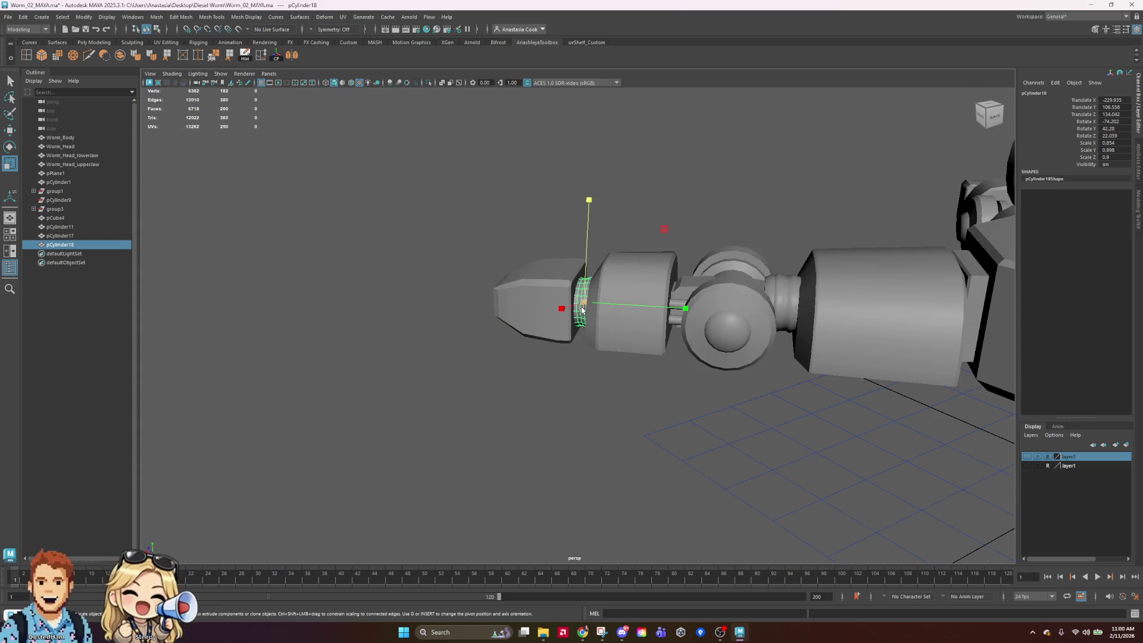
left_click(676, 192)
mouse_move(676, 191)
left_mouse_down("alt")
mouse_move(496, 341)
mouse_move(633, 377)
mouse_move(735, 301)
mouse_move(707, 309)
mouse_move(692, 485)
mouse_move(669, 345)
mouse_move(714, 320)
left_mouse_up("alt")
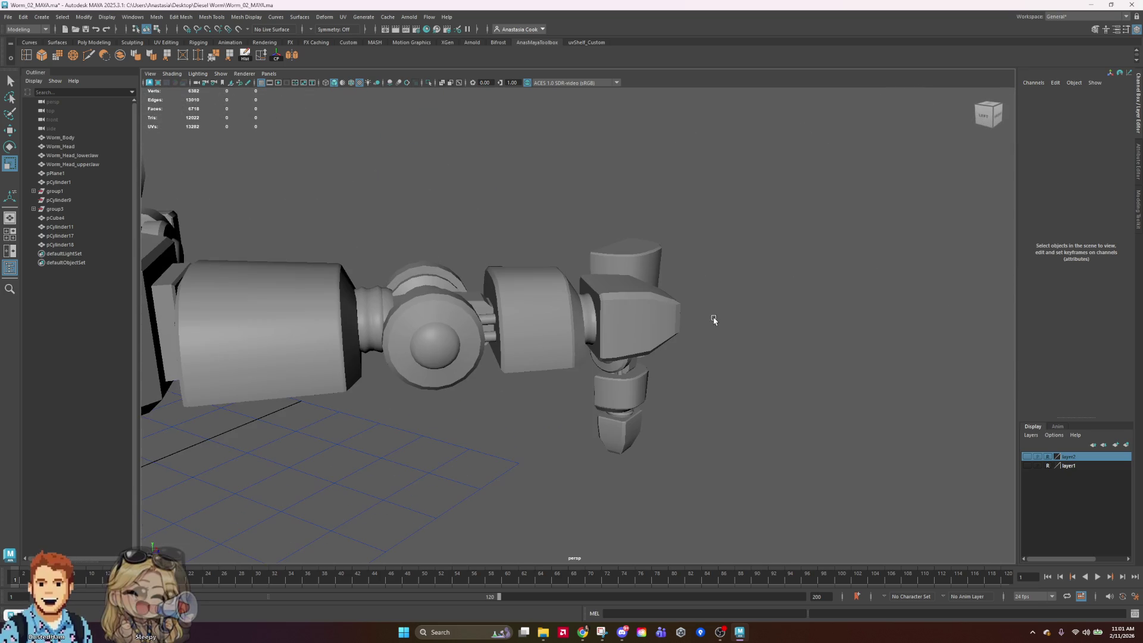
left_click(590, 317)
left_click(380, 324, "shift")
left_click_drag(380, 324, 408, 358, "alt")
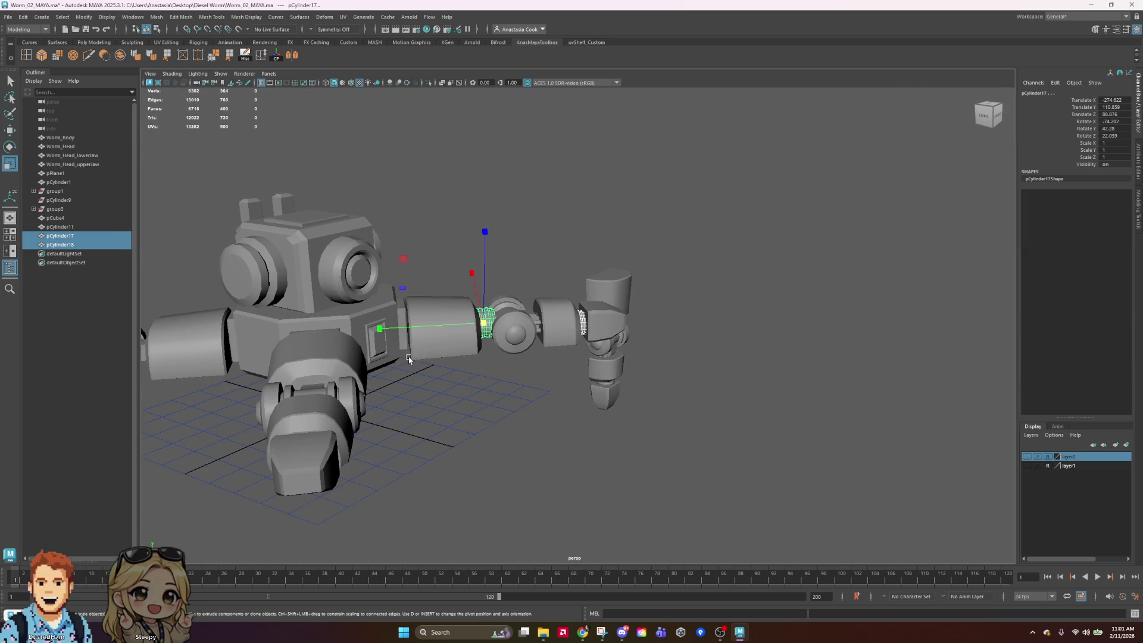
Combine the two rings into one cap, delete its history, and move its pivot to the body centre
left_click(121, 55)
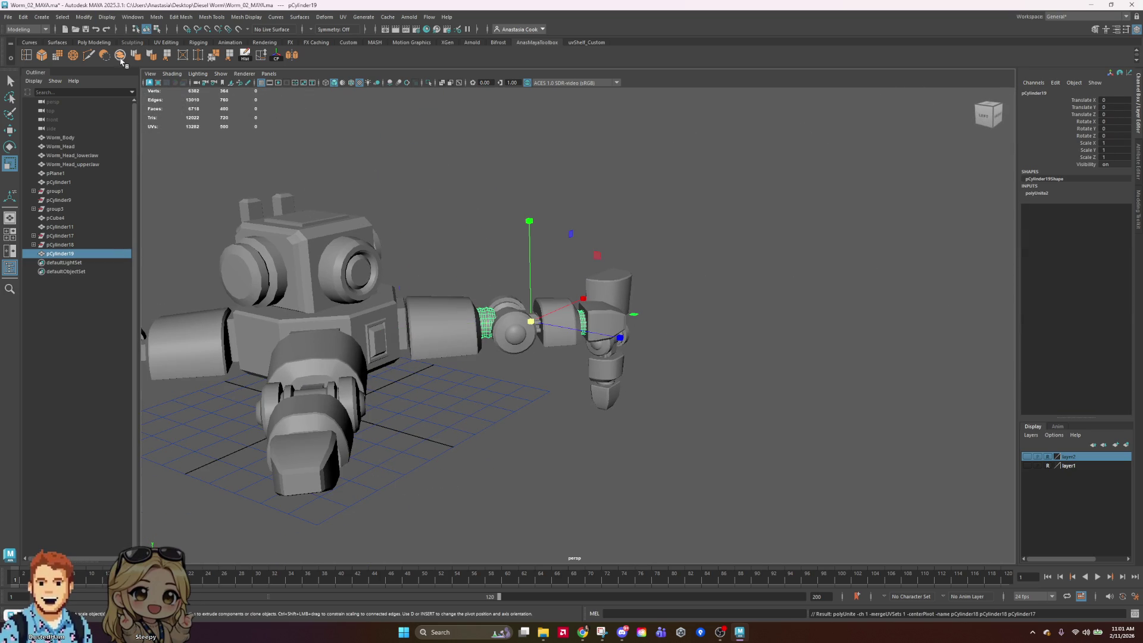
left_click(246, 55)
mouse_move(633, 204)
left_mouse_down("alt")
mouse_move(577, 250)
mouse_move(572, 238)
mouse_move(798, 298)
mouse_move(822, 318)
left_mouse_up("alt")
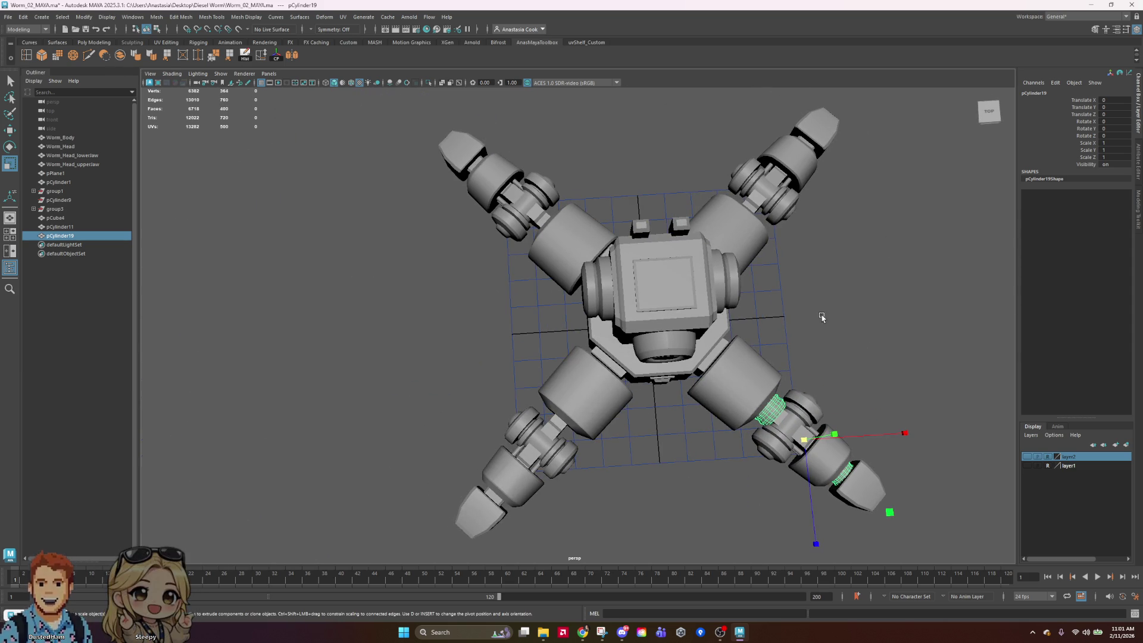
key("d")
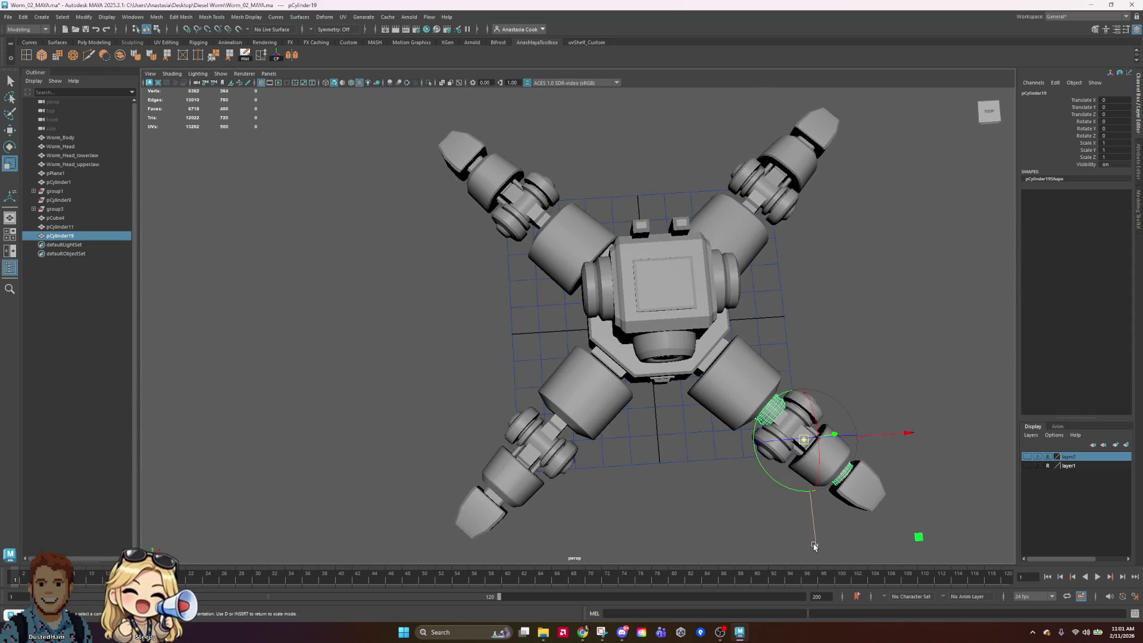
left_click_drag(818, 545, 796, 403)
mouse_move(878, 276)
left_mouse_down()
mouse_move(744, 277)
mouse_move(842, 305)
left_mouse_up()
key("space")
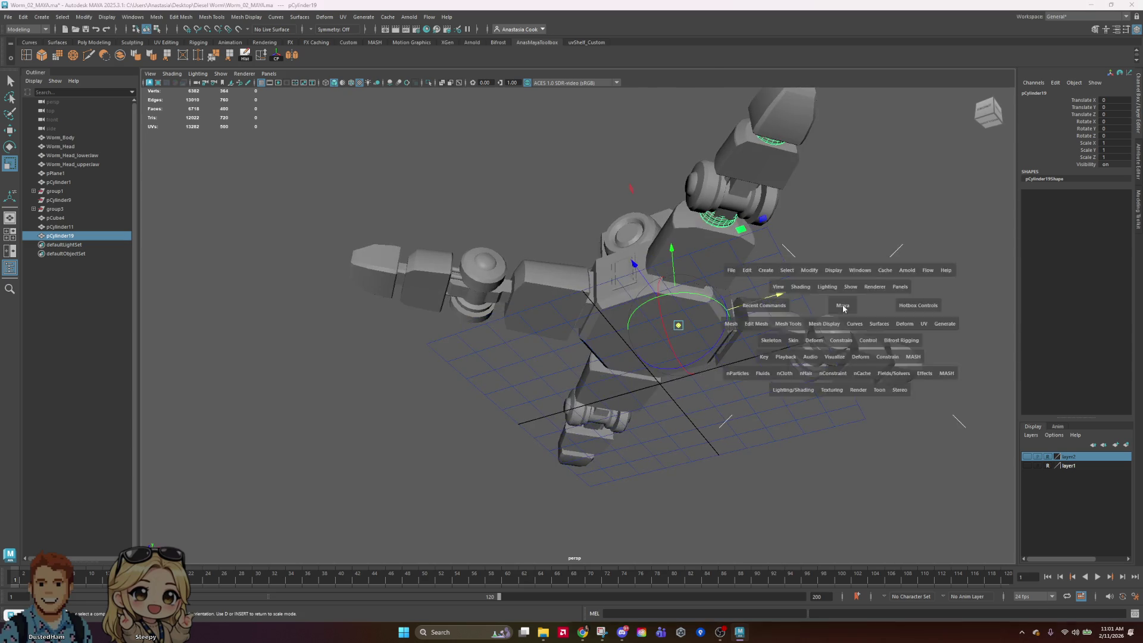
key("space")
left_click_drag(824, 247, 809, 248)
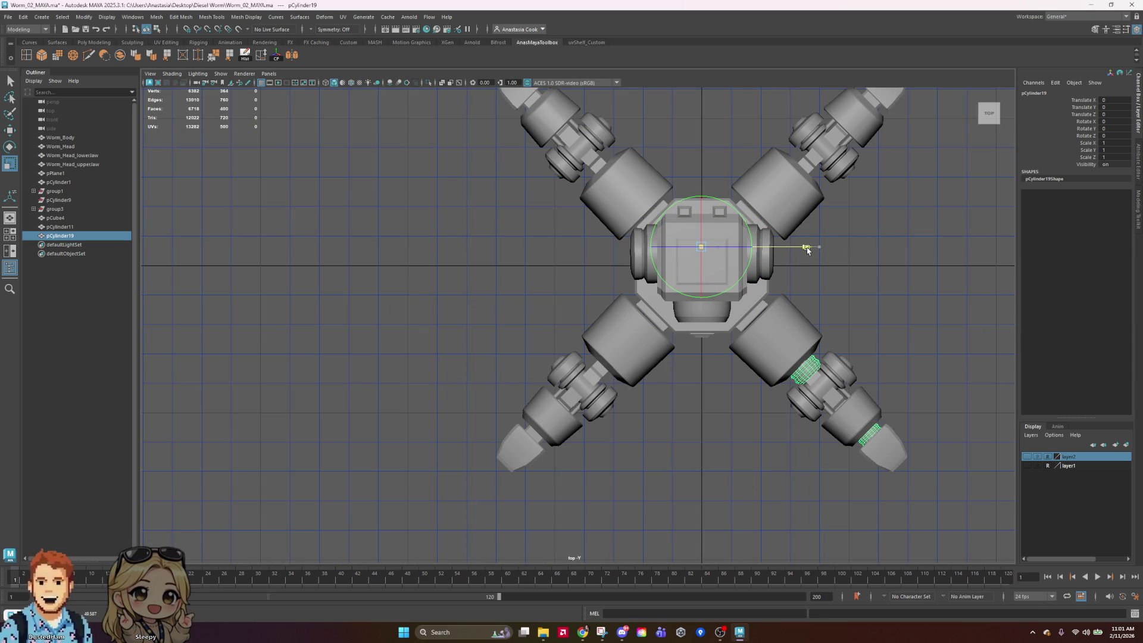
Nudge the cap slightly lower, then duplicate it and rotate the copy to the lower-left leg base
left_click_drag(702, 351, 701, 370)
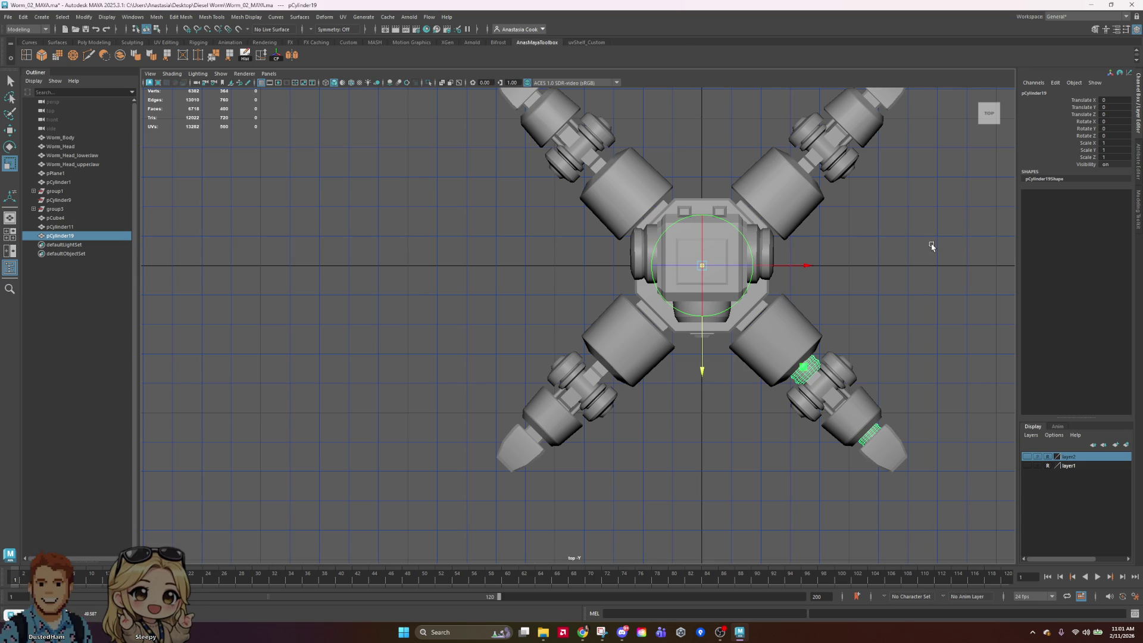
key("r")
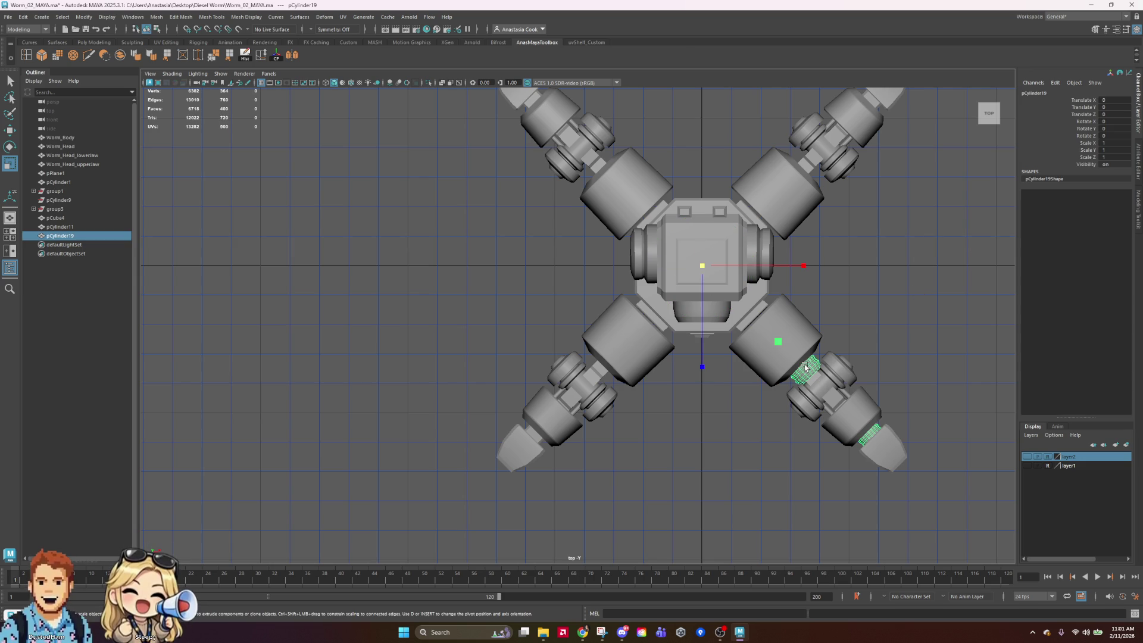
key("ctrl+d")
key("e")
mouse_move(755, 365)
left_mouse_down()
mouse_move(577, 386)
mouse_move(513, 369)
left_mouse_up()
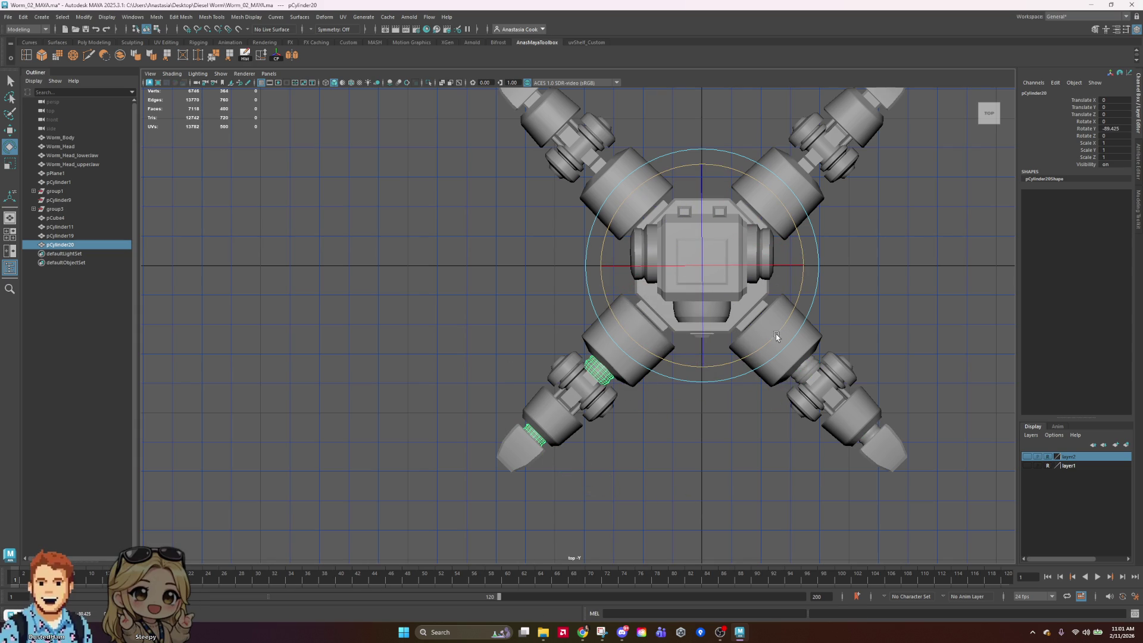
Try duplicating and swinging the cap around the centre, then undo the attempts
key("ctrl+d")
mouse_move(766, 190)
left_mouse_down()
mouse_move(801, 256)
mouse_move(804, 349)
left_mouse_up()
key("ctrl+z")
key("ctrl+z")
key("ctrl+z")
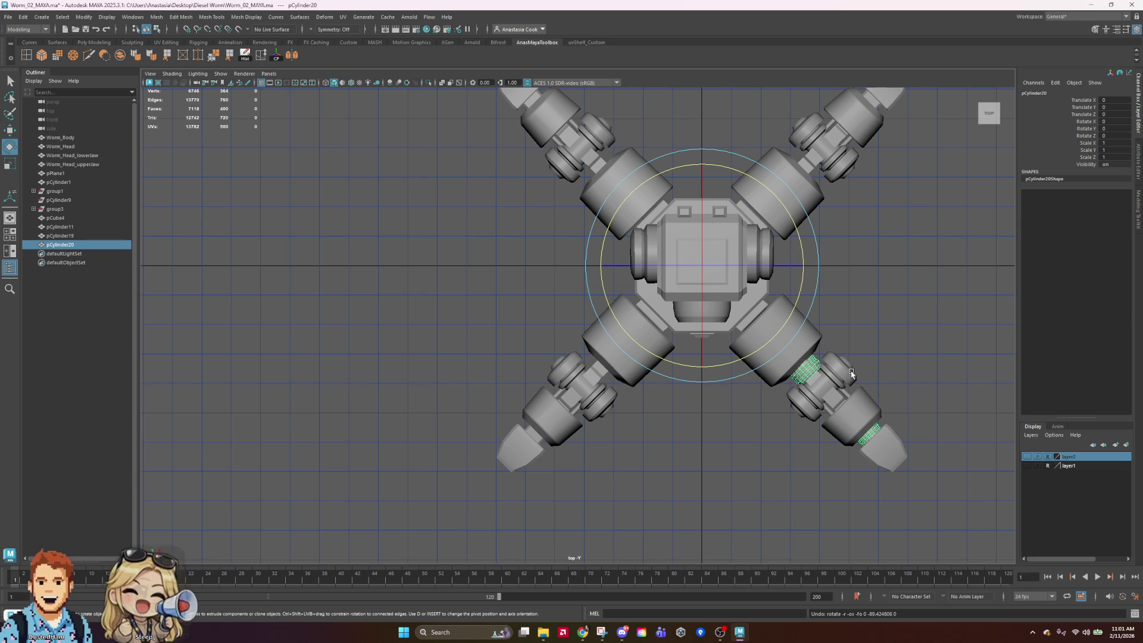
mouse_move(801, 294)
left_mouse_down()
mouse_move(822, 262)
mouse_move(792, 381)
left_mouse_up()
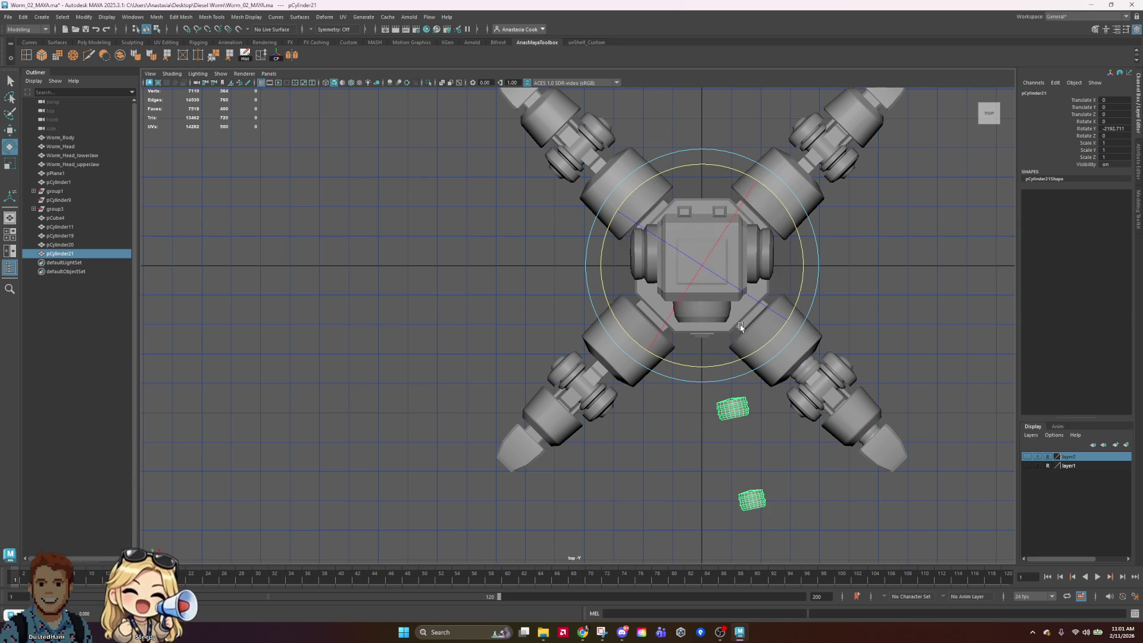
key("ctrl+z")
key("ctrl+d")
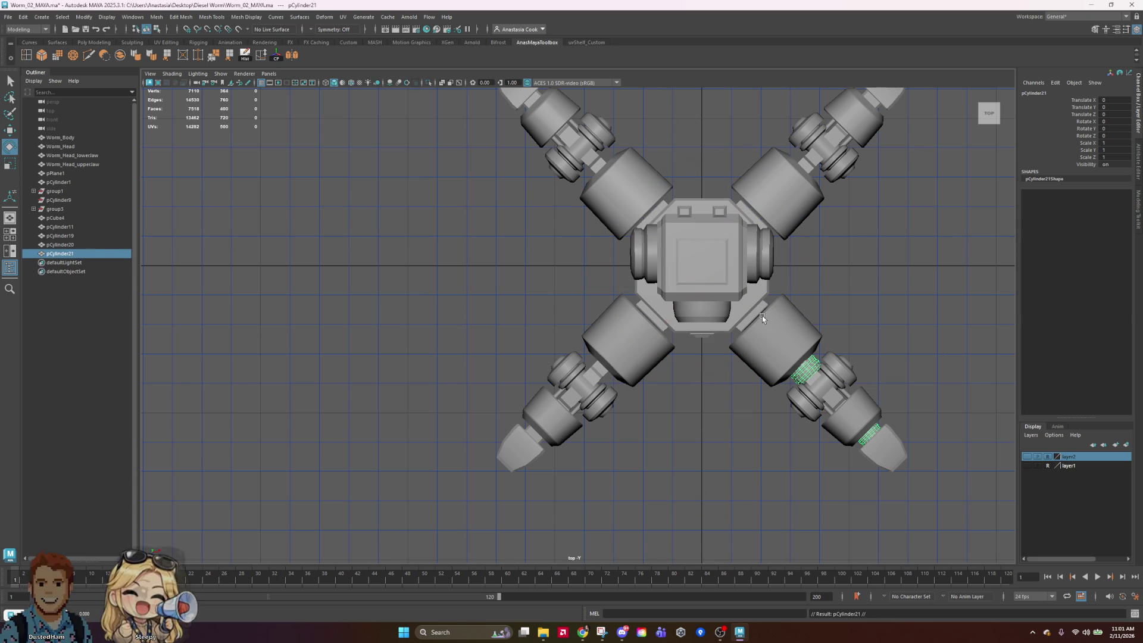
key("ctrl+z")
key("ctrl+z")
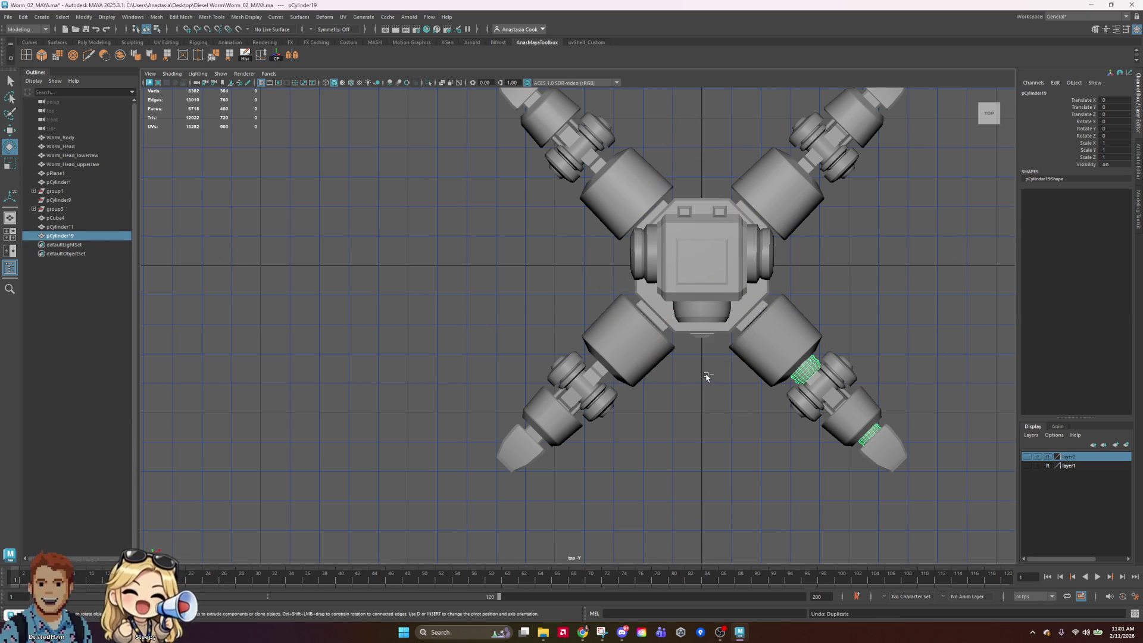
key("ctrl+z")
left_click(801, 370)
mouse_move(785, 325)
left_mouse_down()
mouse_move(734, 368)
mouse_move(765, 351)
mouse_move(607, 363)
left_mouse_up()
key("ctrl+z")
Duplicate the cap twice, setting the copies' Rotate Y to -90 and -180
key("ctrl+d")
double_click(1129, 128)
type("-90")
key("Return")
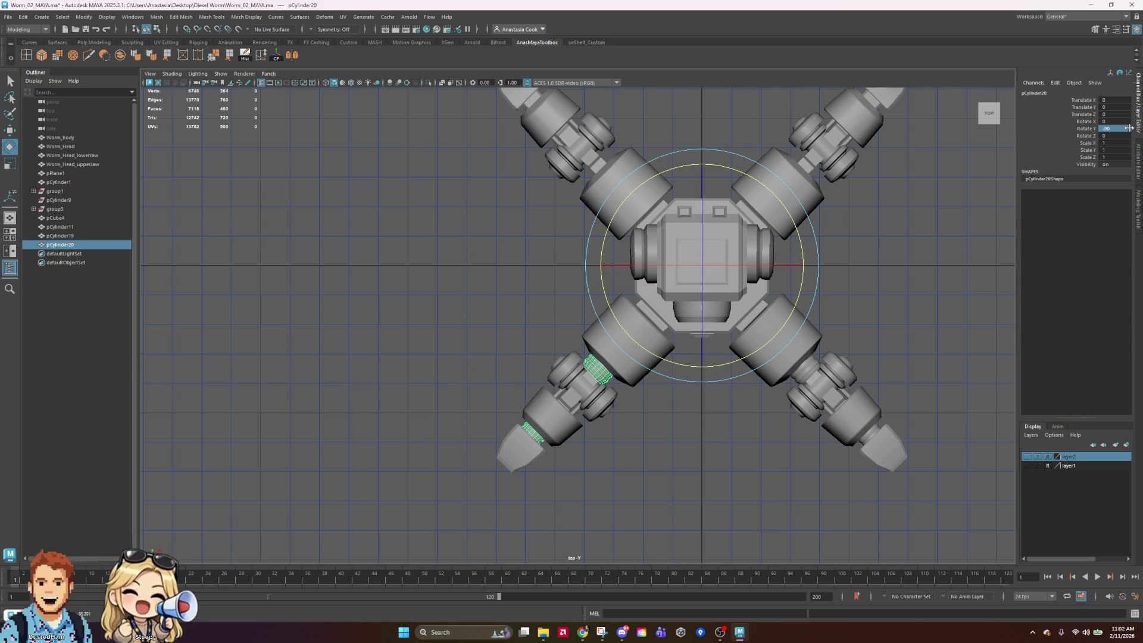
key("ctrl+d")
mouse_move(813, 225)
left_mouse_down()
mouse_move(799, 290)
mouse_move(741, 341)
left_mouse_up()
double_click(1123, 129)
type("18")
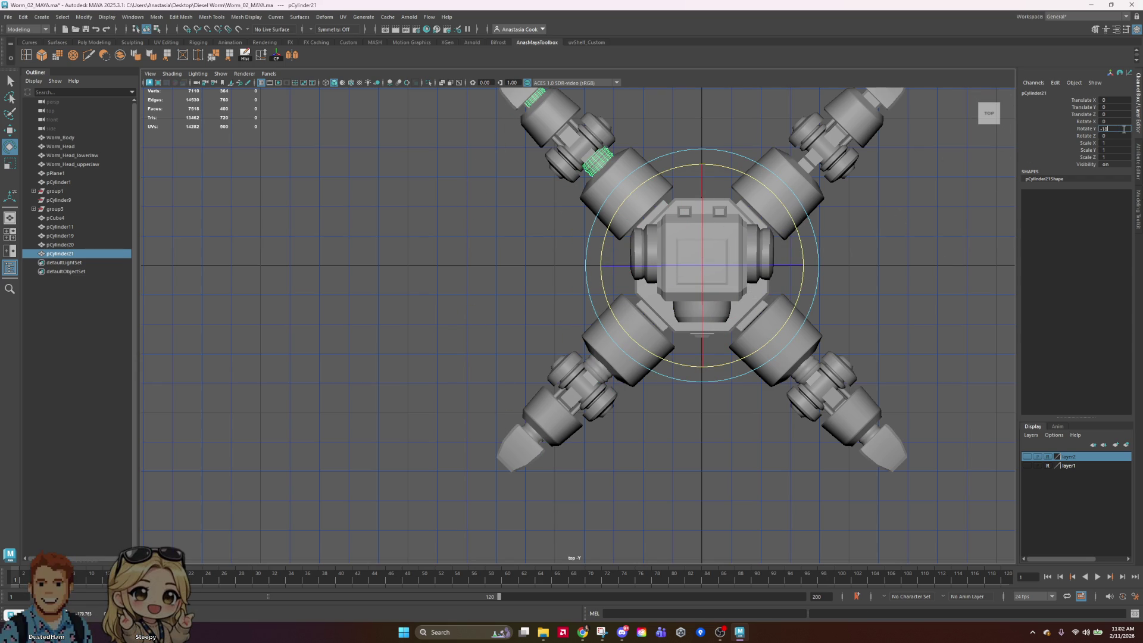
type("0")
key("Return")
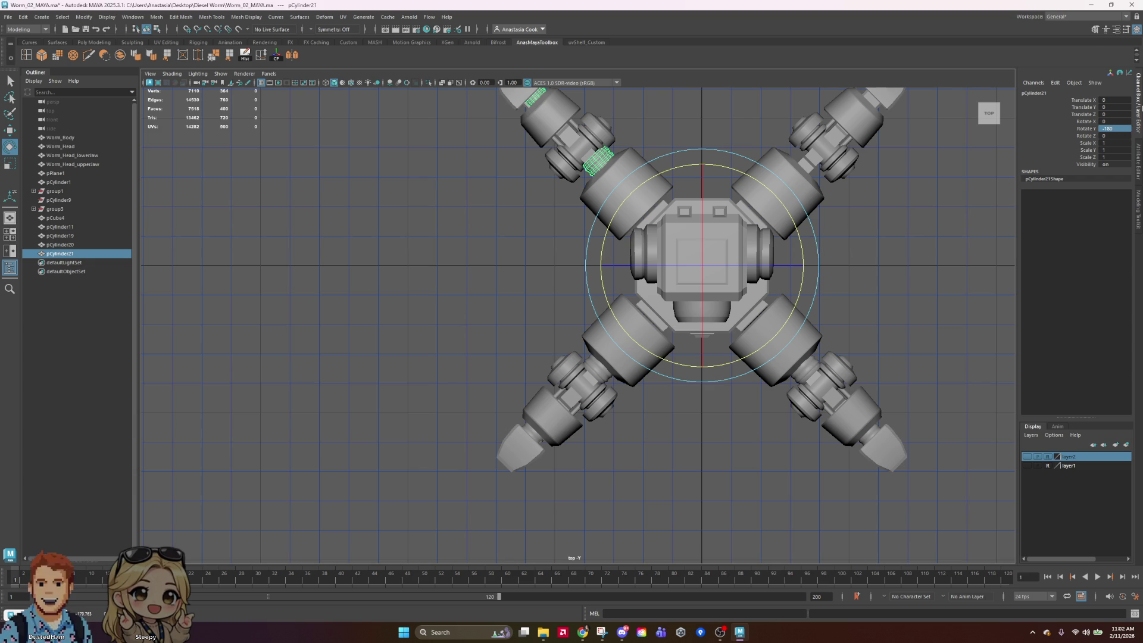
Add a fourth cap copy with Rotate Y -270 for the upper-right leg, then deselect
middle_click_drag(927, 260, 886, 335, "alt")
key("ctrl+d")
mouse_move(789, 294)
left_mouse_down()
mouse_move(763, 404)
mouse_move(725, 421)
left_mouse_up()
double_click(1113, 128)
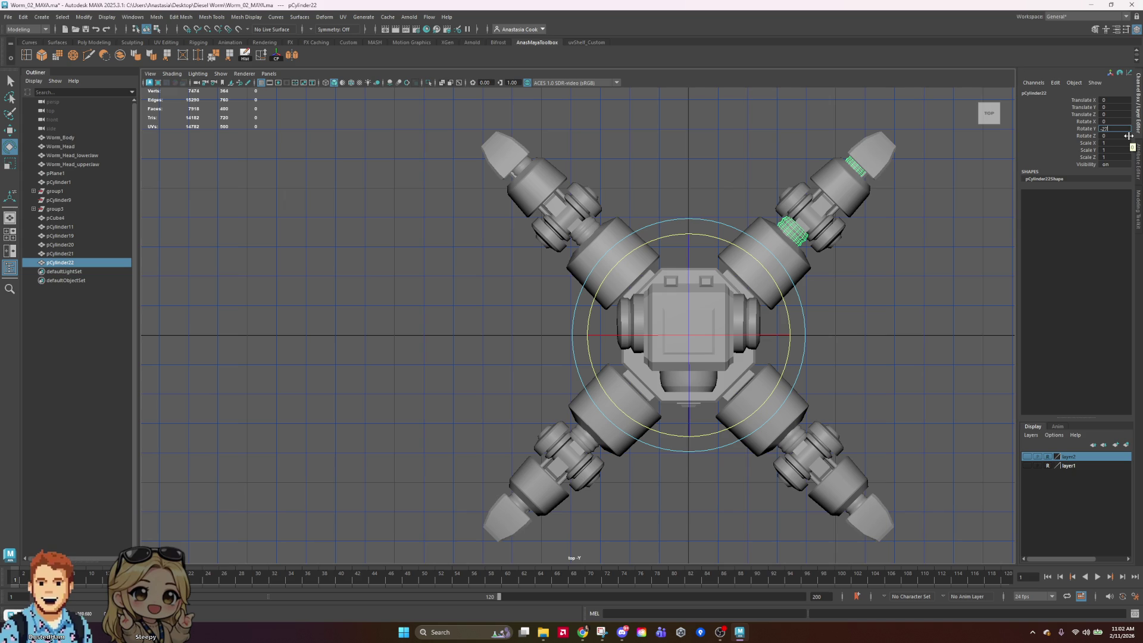
key("Return")
left_click(911, 344)
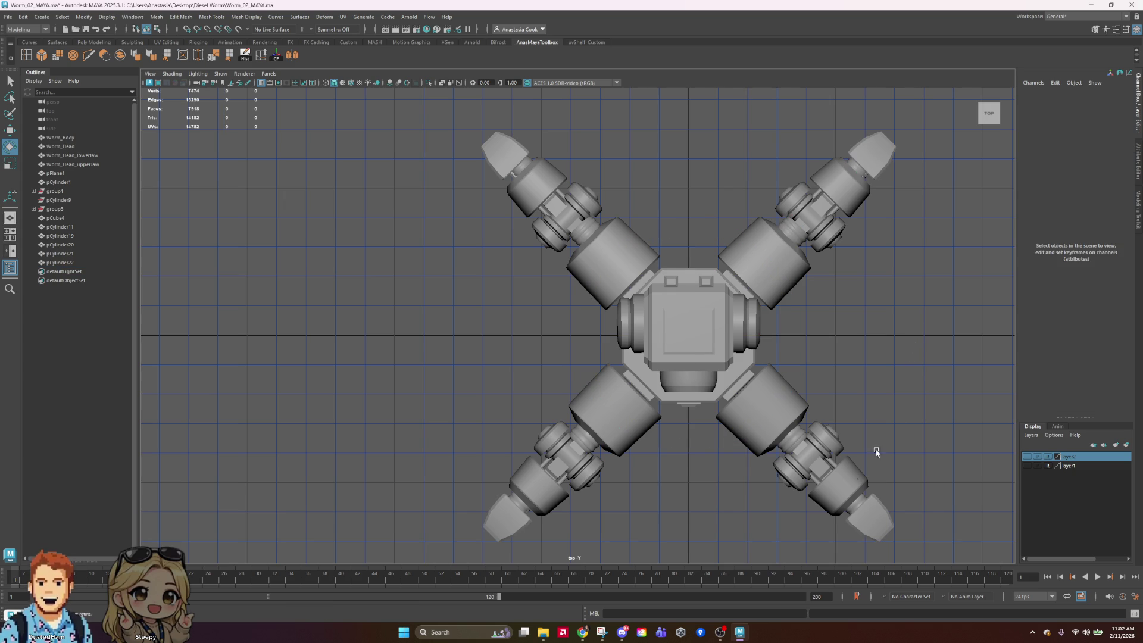
In the perspective view, box-select the caps and body pieces, combine them, save, and delete history
left_click_drag(893, 433, 897, 397, "alt")
key("space")
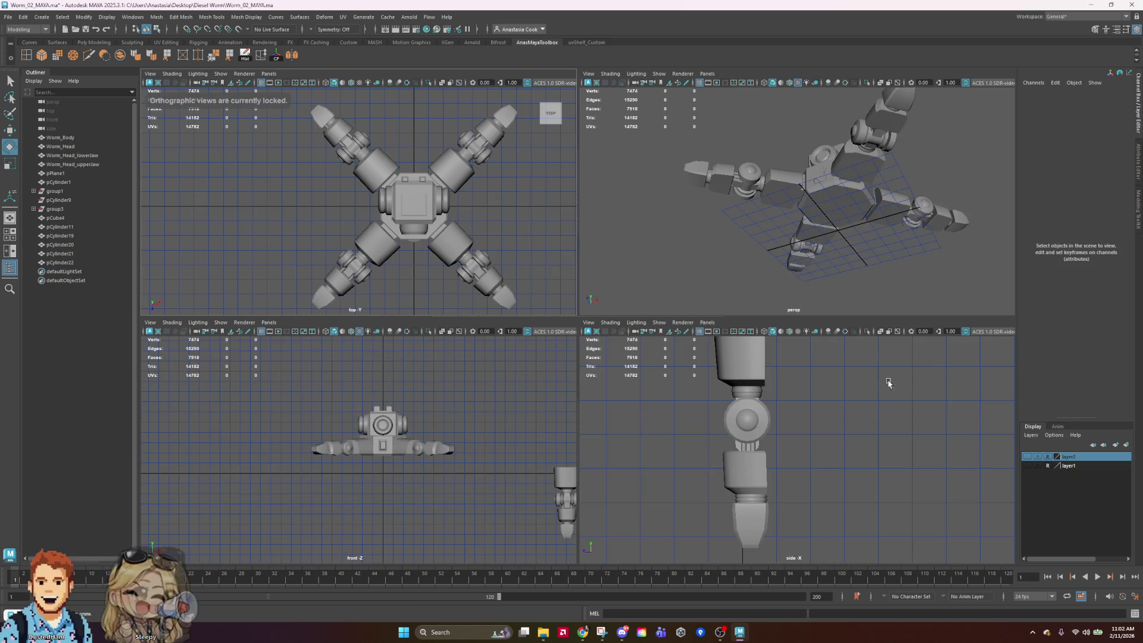
key("space")
mouse_move(774, 224)
left_mouse_down("alt")
mouse_move(697, 290)
mouse_move(709, 305)
left_mouse_up("alt")
right_click_drag(709, 305, 834, 273)
left_click_drag(378, 151, 804, 406)
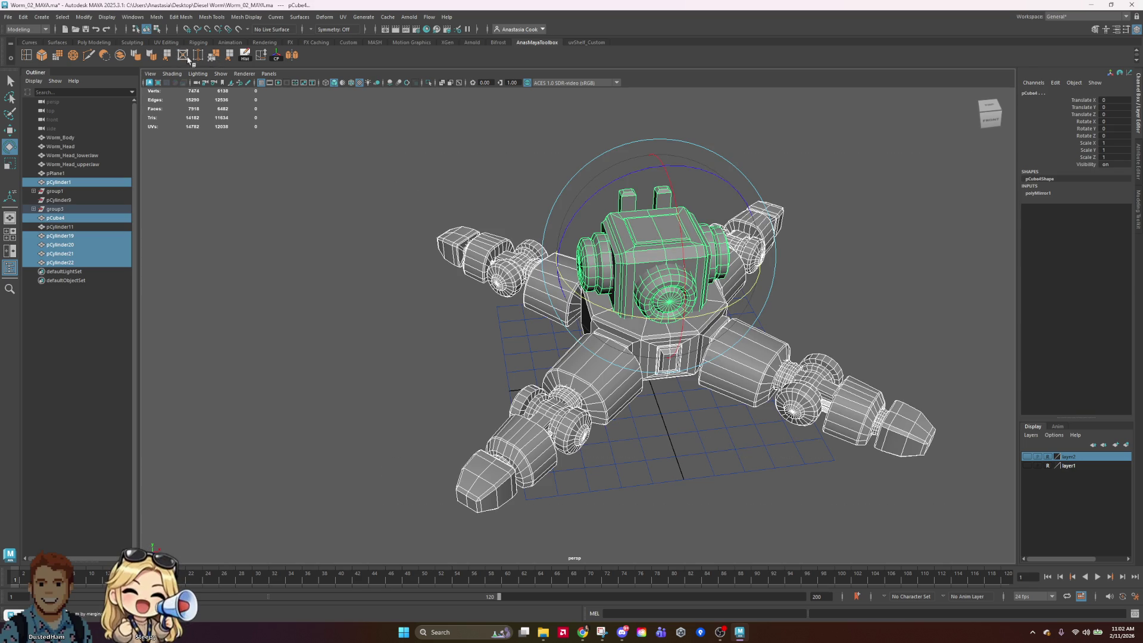
left_click(135, 55)
key("ctrl+s")
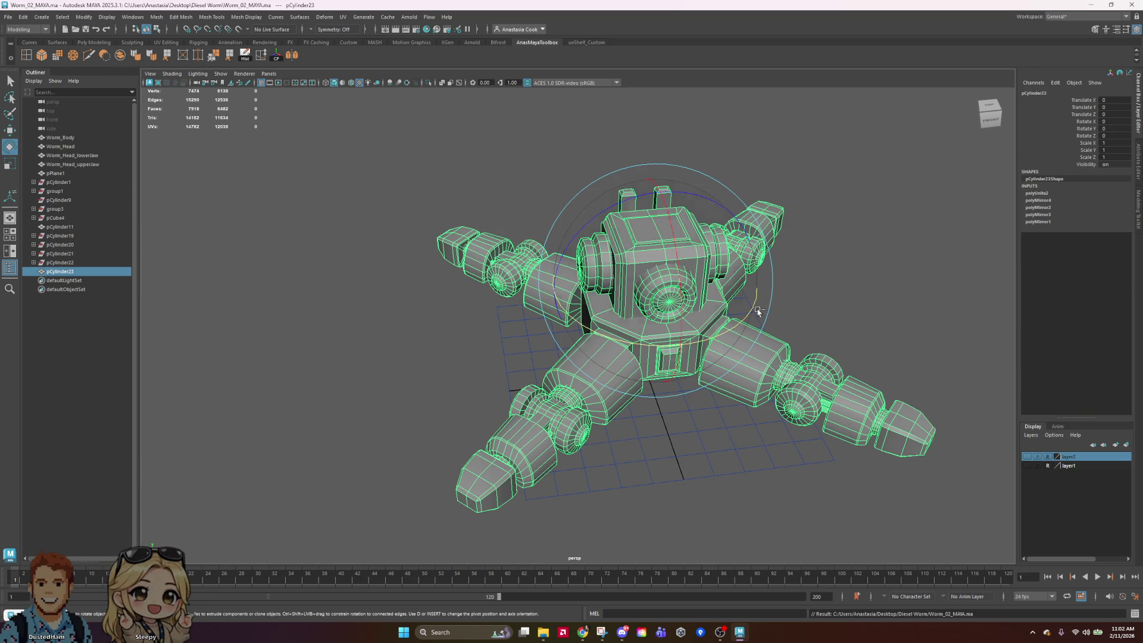
left_click(245, 55)
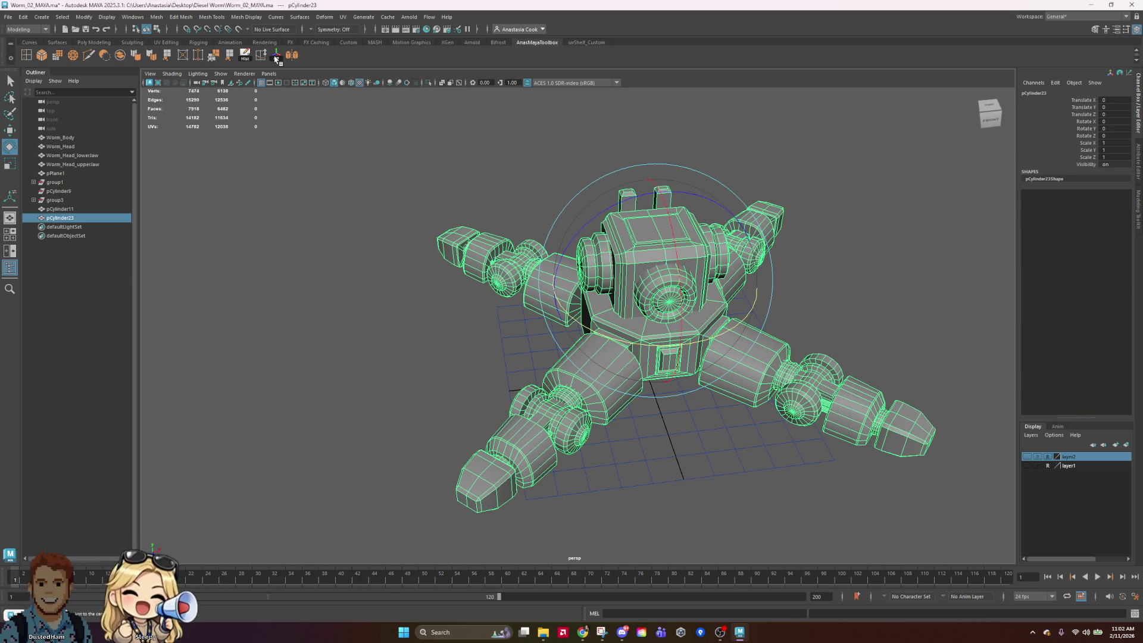
Look around the combined robot, then select the combined mesh pCylinder23
left_click(911, 334)
key("ctrl+z")
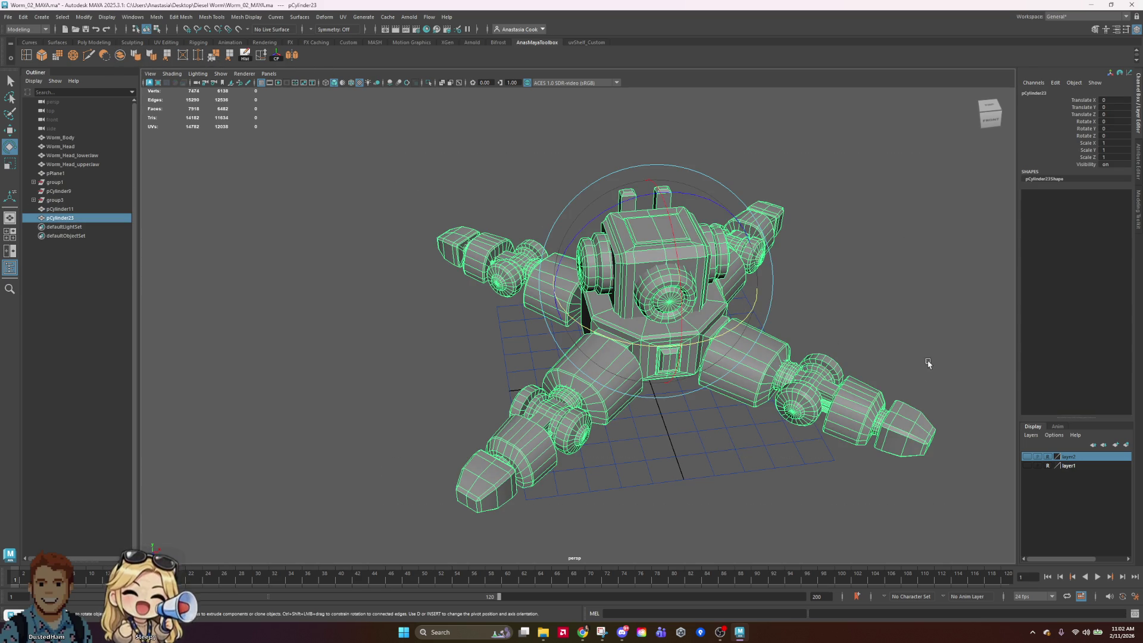
mouse_move(896, 375)
left_mouse_down("alt")
mouse_move(887, 355)
mouse_move(853, 357)
mouse_move(792, 329)
mouse_move(883, 358)
mouse_move(905, 263)
left_mouse_up("alt")
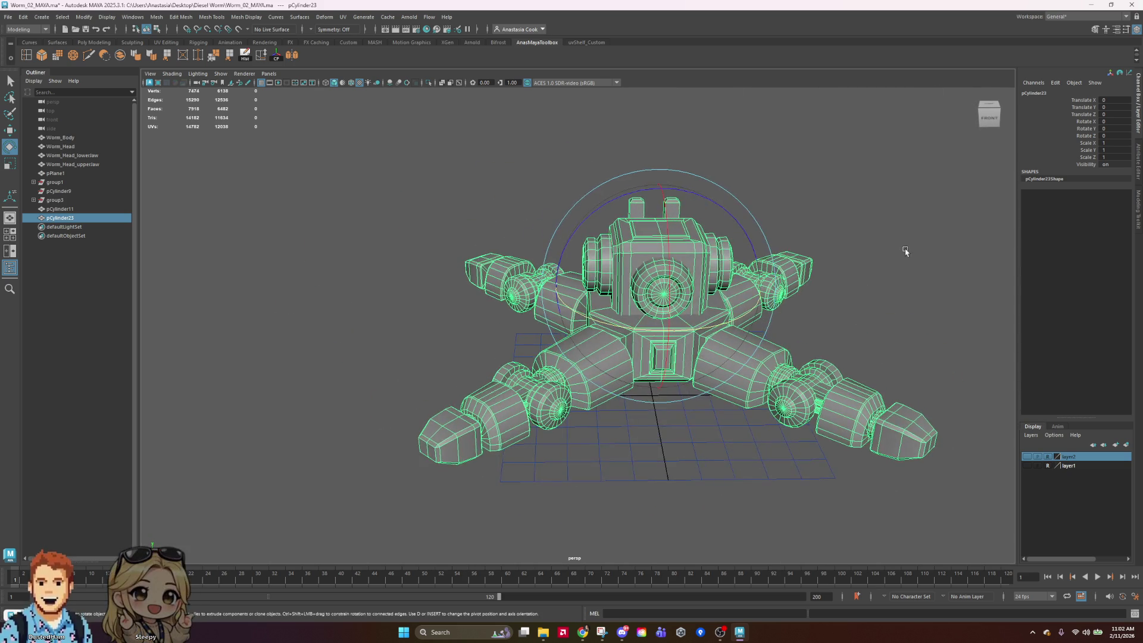
middle_click_drag(905, 263, 804, 229, "alt")
right_click_drag(804, 230, 929, 340, "alt")
left_click(921, 358)
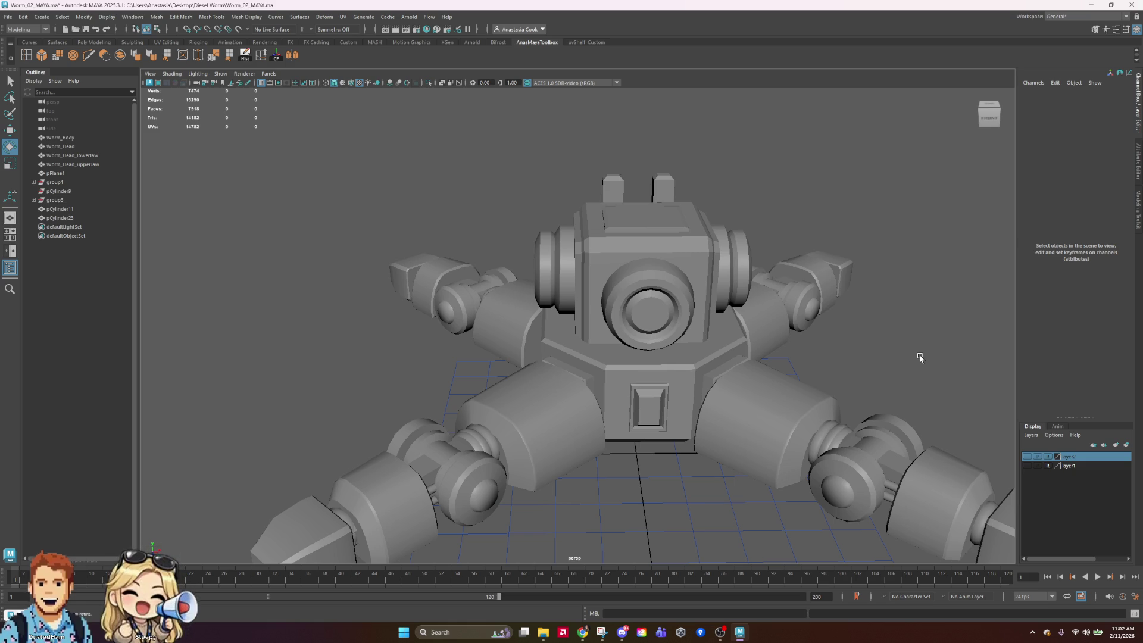
left_click(638, 242)
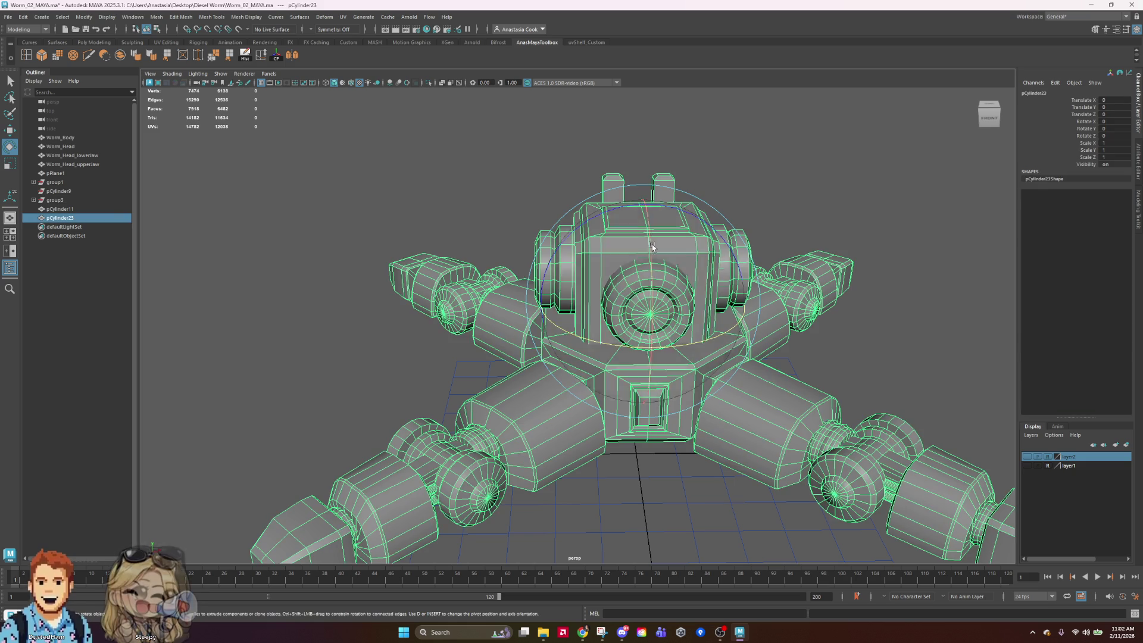
key("3")
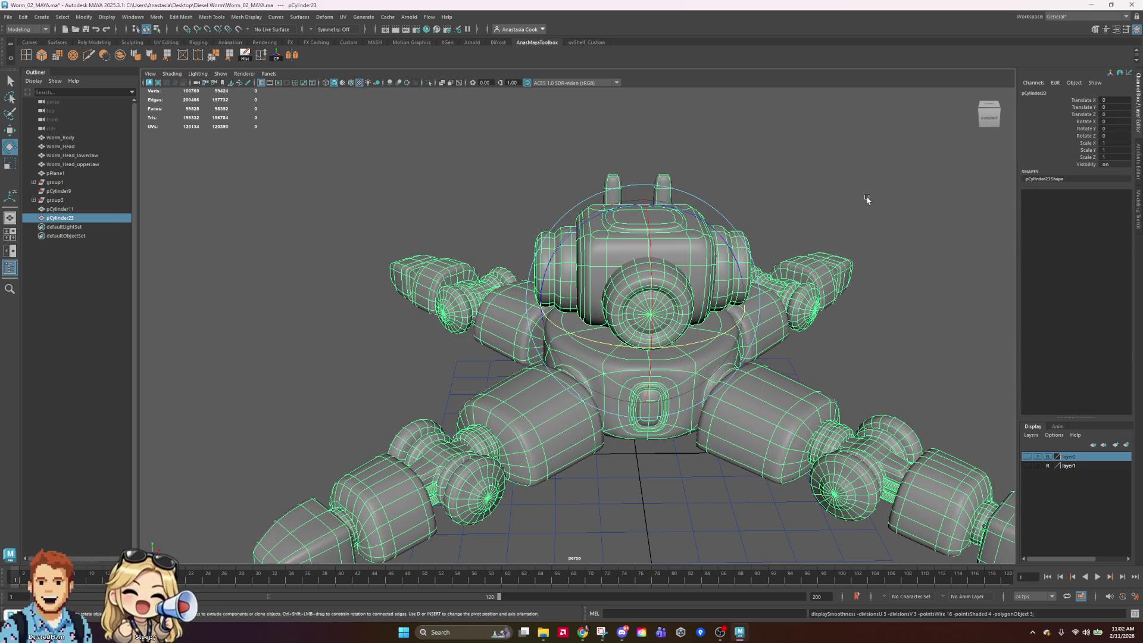
key("1")
left_click(885, 320)
scroll(864, 330, "up", 5)
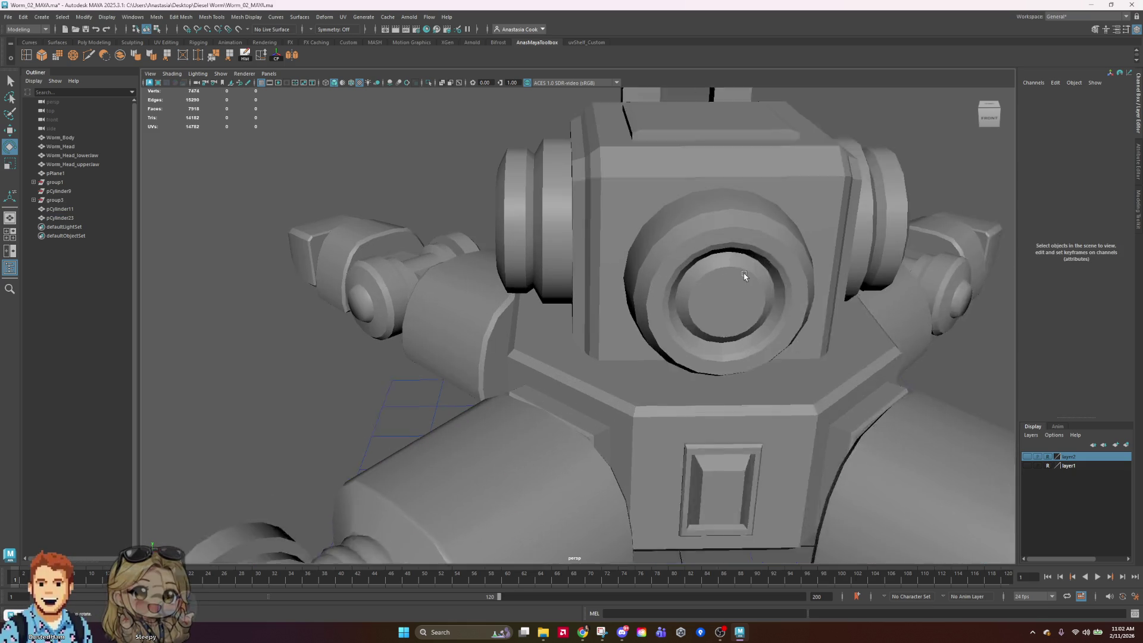
scroll(839, 340, "down", 3)
mouse_move(748, 224)
right_mouse_down()
mouse_move(741, 232)
mouse_move(742, 208)
right_mouse_up()
left_click(739, 205)
left_click(832, 208)
left_click_drag(832, 209, 586, 230, "alt")
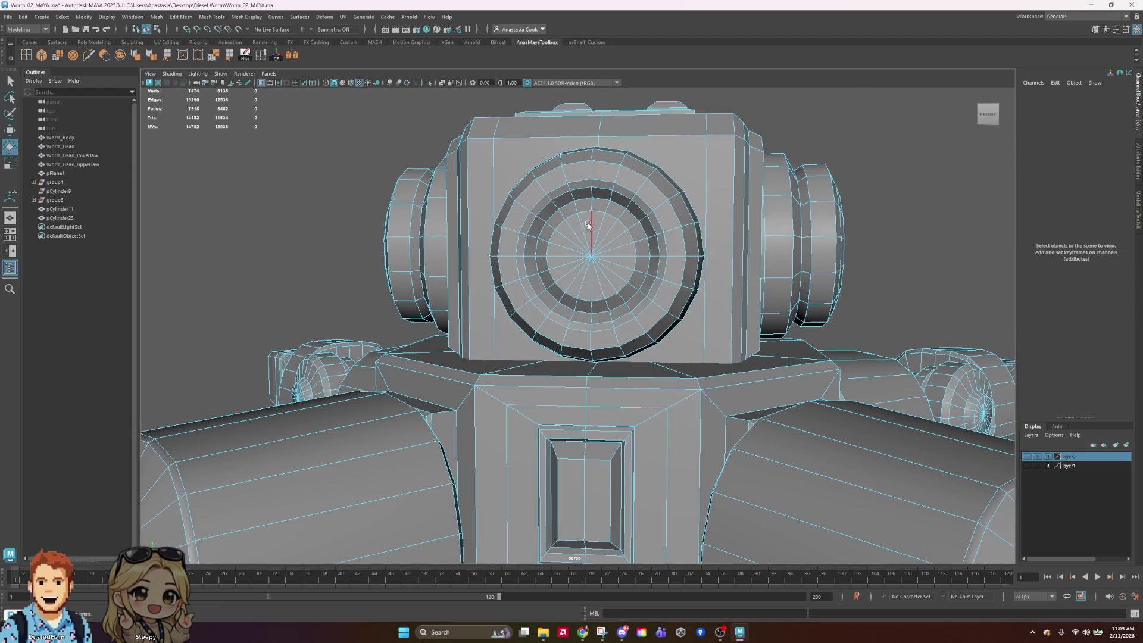
right_click_drag(591, 228, 635, 214)
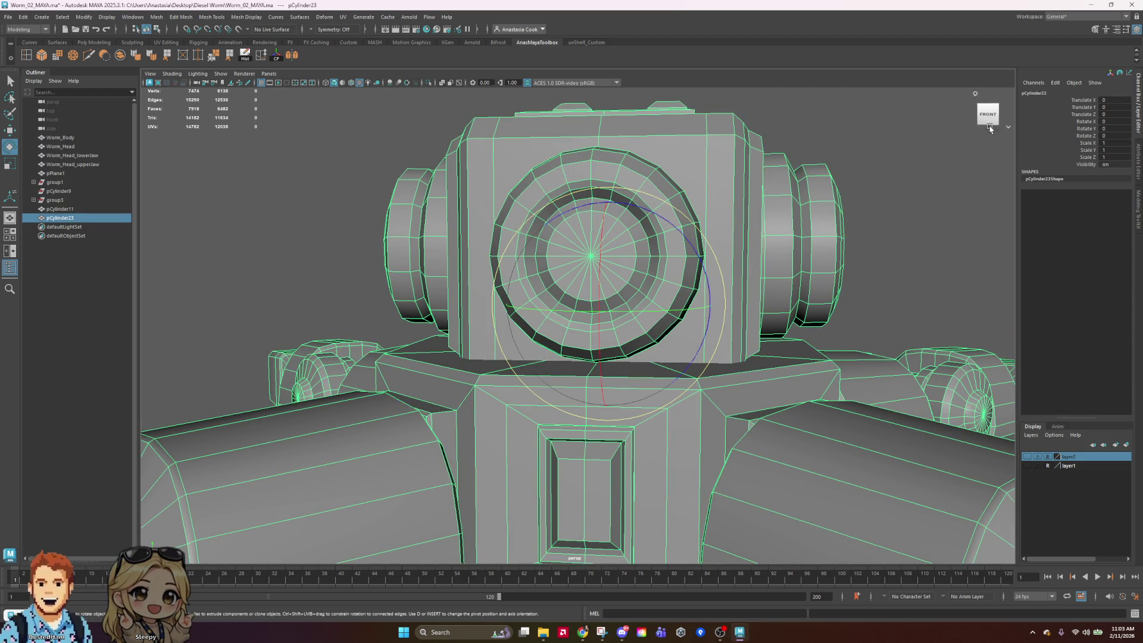
left_click(920, 182)
key("ctrl+shift+a")
key("3")
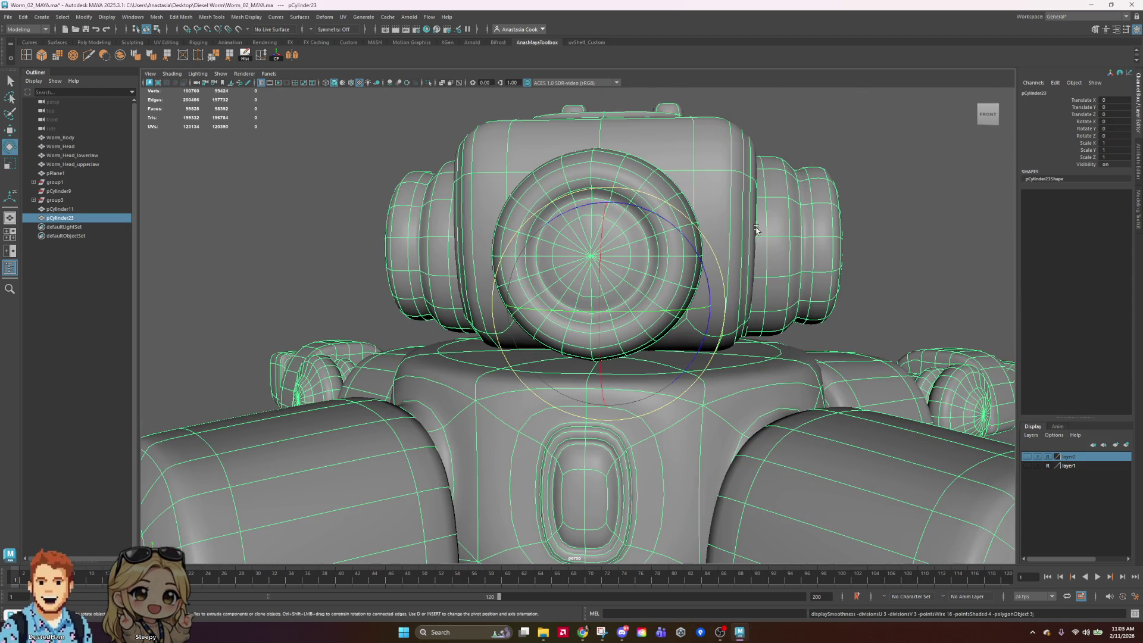
left_click(869, 219)
mouse_move(891, 219)
left_mouse_down("alt")
mouse_move(919, 278)
mouse_move(824, 284)
mouse_move(706, 270)
left_mouse_up("alt")
left_click(652, 265)
key("1")
mouse_move(822, 256)
left_mouse_down("alt")
mouse_move(846, 263)
mouse_move(762, 268)
mouse_move(703, 238)
mouse_move(648, 268)
mouse_move(626, 155)
mouse_move(799, 286)
left_mouse_up("alt")
key("f")
key("ctrl+1")
key("f")
key("ctrl+1")
scroll(813, 292, "down", 5)
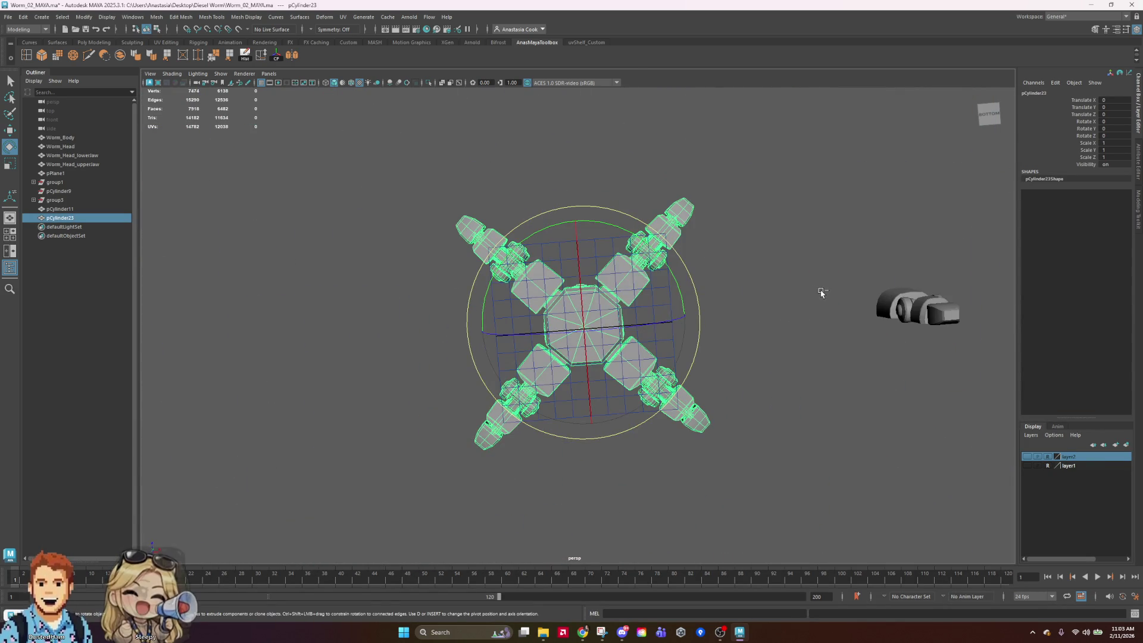
mouse_move(753, 220)
left_mouse_down("alt")
mouse_move(785, 278)
mouse_move(790, 318)
left_mouse_up("alt")
key("f")
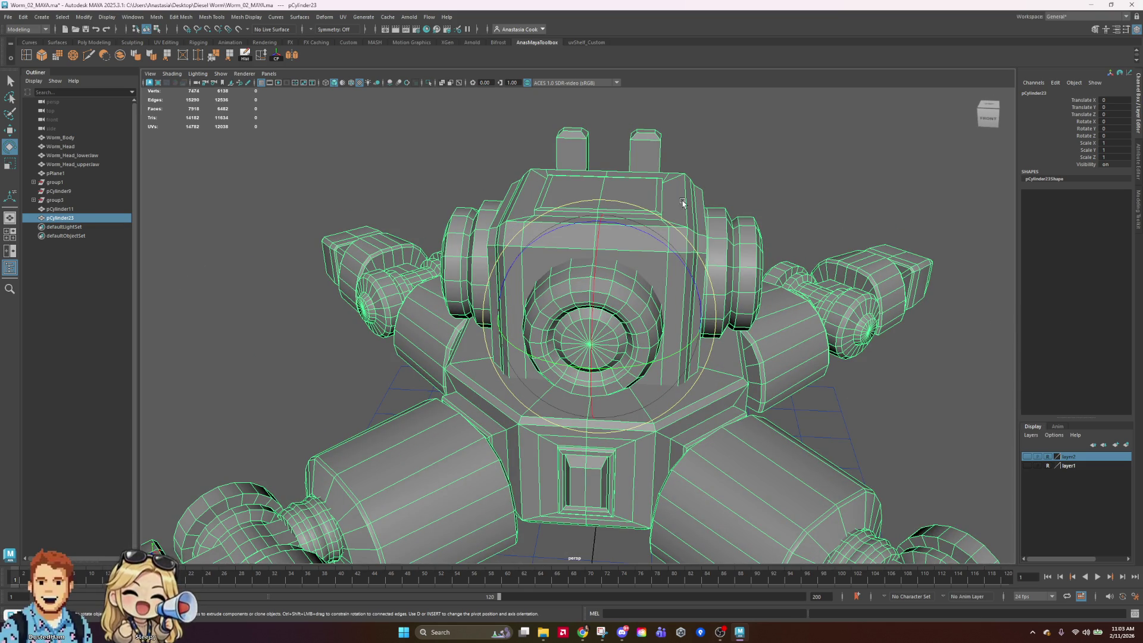
Box-select the centre-line vertices in the front view and merge them at a 0.01 threshold
scroll(696, 191, "up", 5)
right_click_drag(626, 185, 595, 179)
scroll(714, 297, "up", 3)
scroll(714, 297, "down", 3)
key("space")
key("space")
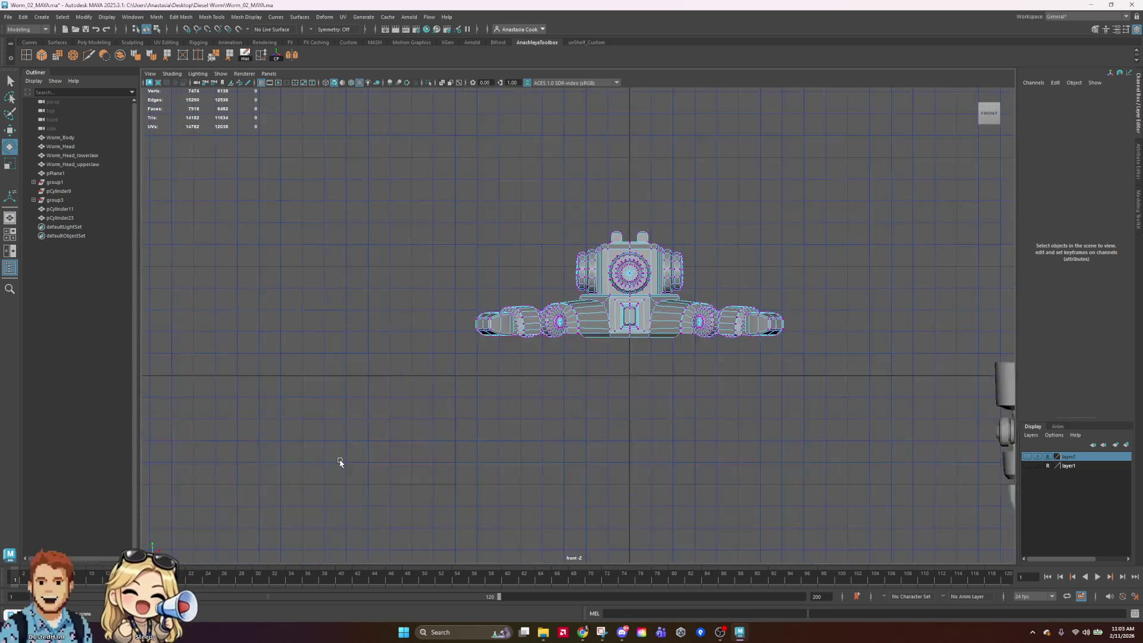
scroll(705, 275, "up", 8)
middle_click_drag(704, 275, 555, 359, "alt")
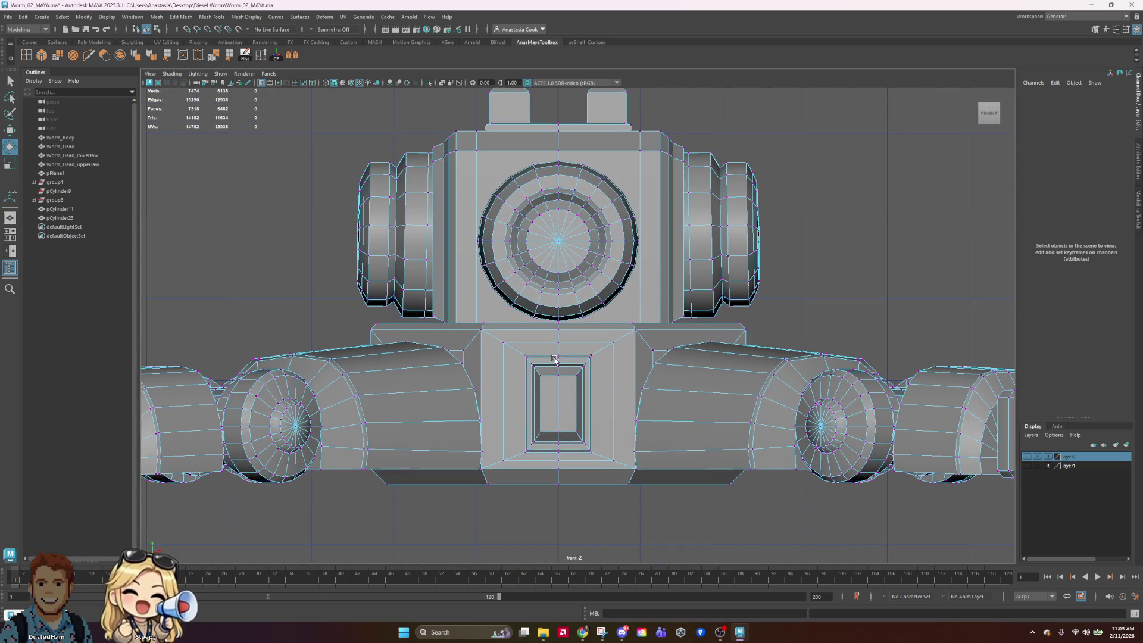
left_click_drag(558, 103, 563, 520)
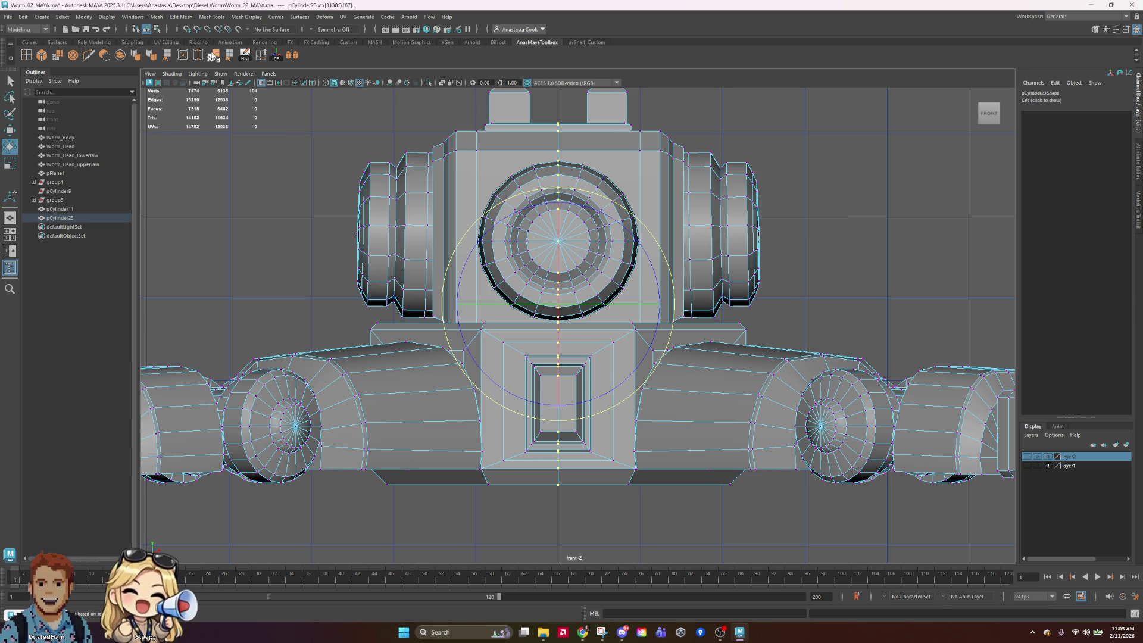
left_click(213, 56)
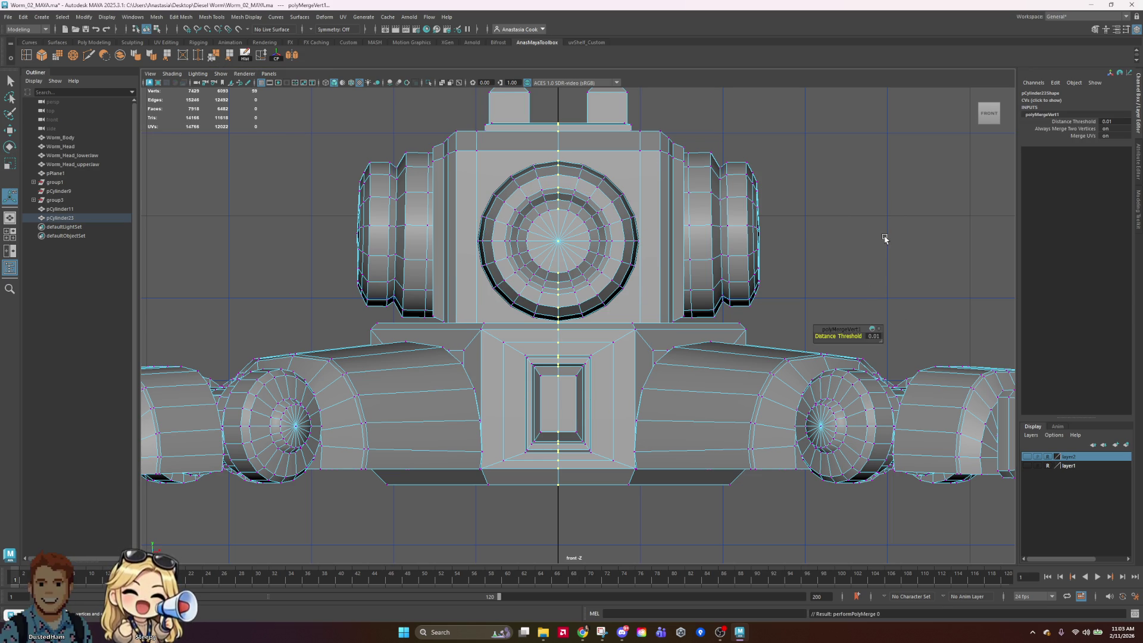
Return the mesh to object mode and restore the single perspective view at a low front-left angle
right_click_drag(689, 182, 736, 168)
scroll(794, 267, "down", 2)
key("space")
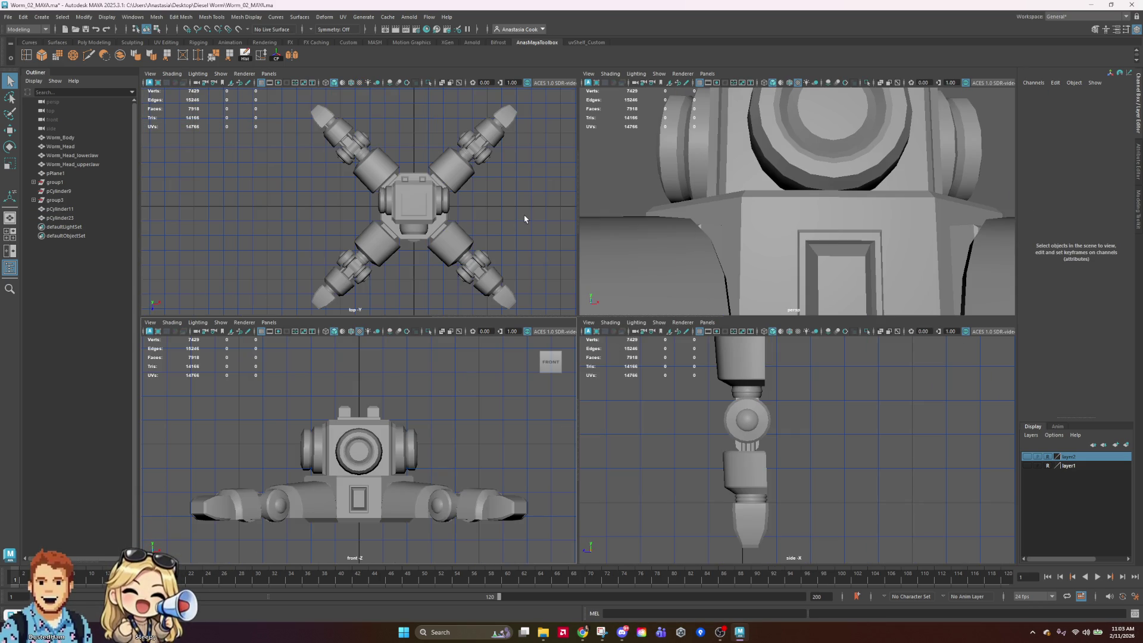
key("space")
scroll(832, 201, "down", 5)
mouse_move(597, 263)
left_mouse_down("alt")
mouse_move(691, 272)
mouse_move(680, 277)
left_mouse_up("alt")
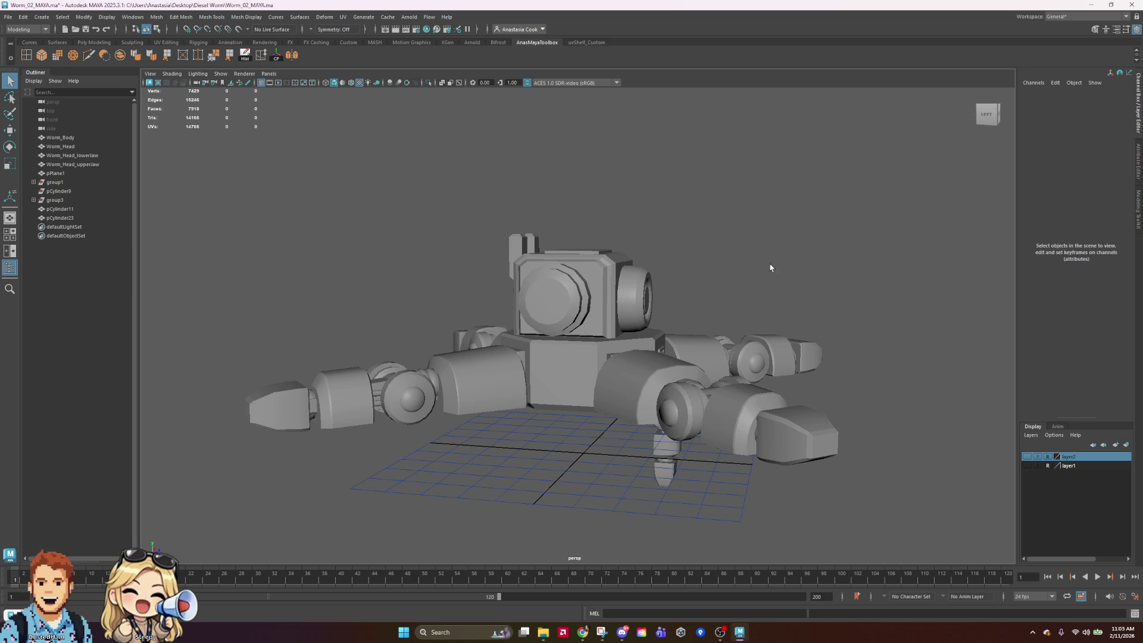
Select the vertical edge strip running through the head's round port
mouse_move(779, 270)
left_mouse_down("alt")
mouse_move(652, 282)
mouse_move(755, 268)
left_mouse_up("alt")
left_click(624, 282)
scroll(659, 296, "up", 3)
right_click_drag(659, 296, 658, 265)
scroll(649, 250, "up", 4)
left_click(634, 224)
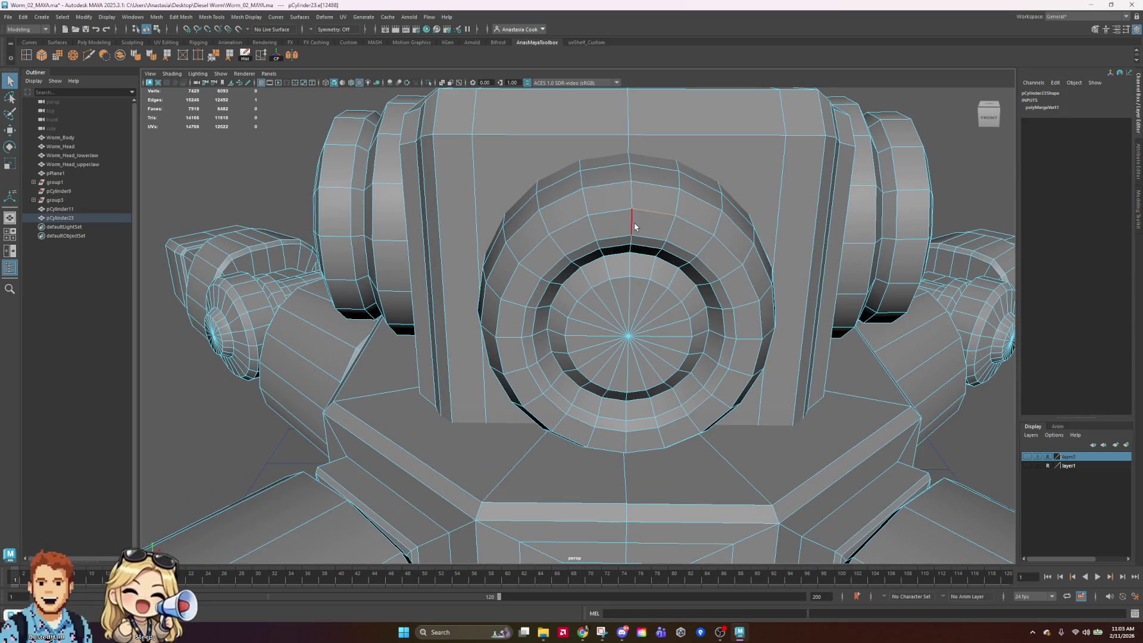
left_click(627, 369)
left_click(628, 370, "shift")
left_click(626, 407, "shift")
double_click(627, 426, "shift")
mouse_move(631, 443)
left_mouse_down("alt")
mouse_move(819, 445)
mouse_move(897, 361)
mouse_move(506, 236)
left_mouse_up("alt")
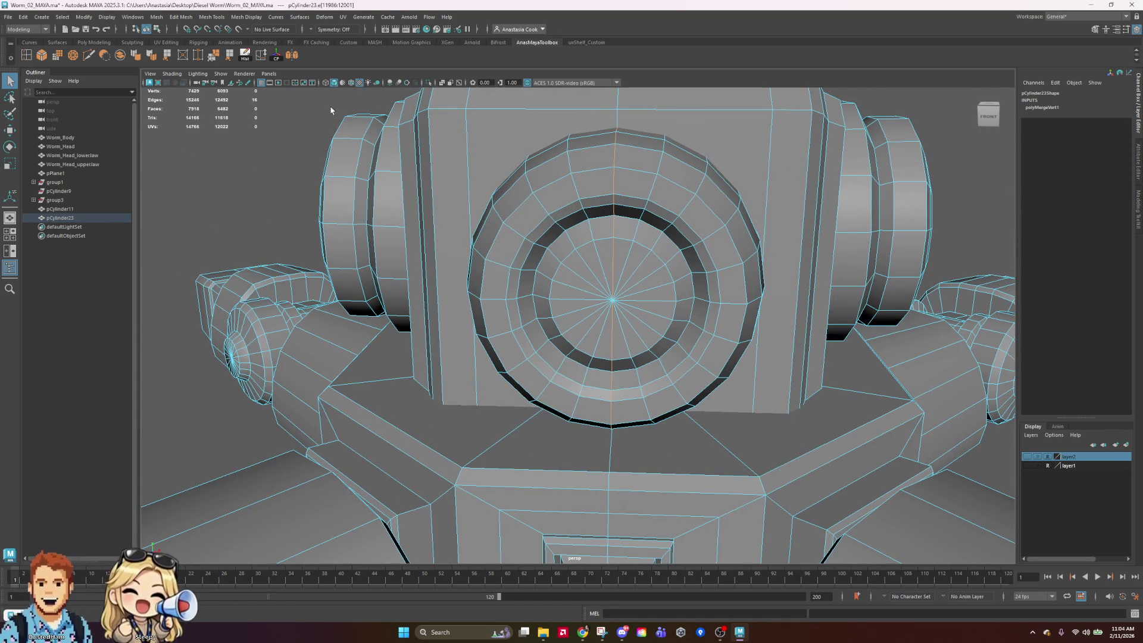
Apply Soften Edge to the selected edges and return the mesh to object mode
left_click(135, 55)
scroll(596, 274, "down", 5)
right_click(656, 267)
right_click_drag(657, 271, 697, 256)
Inspect the robot's underside, reselect the mesh, and save the scene as Worm_02_MAYA.ma
left_click(824, 215)
scroll(824, 214, "down", 3)
mouse_move(824, 215)
left_mouse_down("alt")
mouse_move(745, 155)
mouse_move(656, 395)
mouse_move(718, 284)
left_mouse_up("alt")
scroll(656, 395, "up", 3)
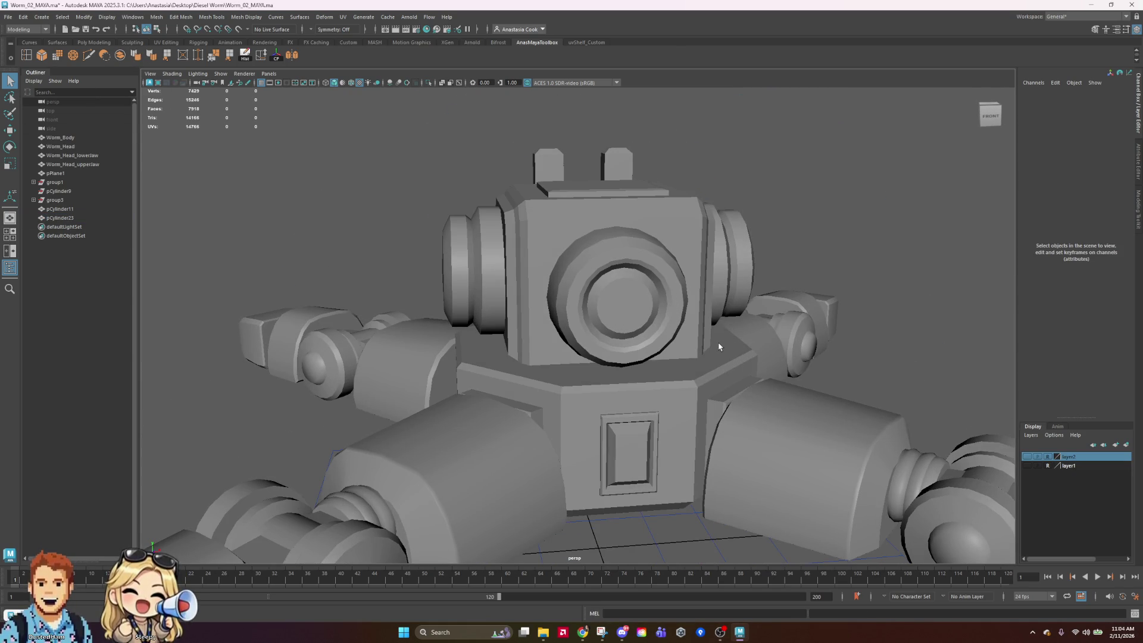
mouse_move(720, 348)
left_mouse_down("alt")
mouse_move(758, 436)
mouse_move(742, 306)
mouse_move(582, 474)
mouse_move(744, 333)
mouse_move(786, 382)
mouse_move(870, 361)
mouse_move(600, 331)
mouse_move(721, 286)
mouse_move(788, 344)
mouse_move(750, 332)
mouse_move(774, 340)
left_mouse_up("alt")
left_click(734, 279)
scroll(703, 297, "down", 10)
scroll(708, 364, "up", 5)
key("ctrl+s")
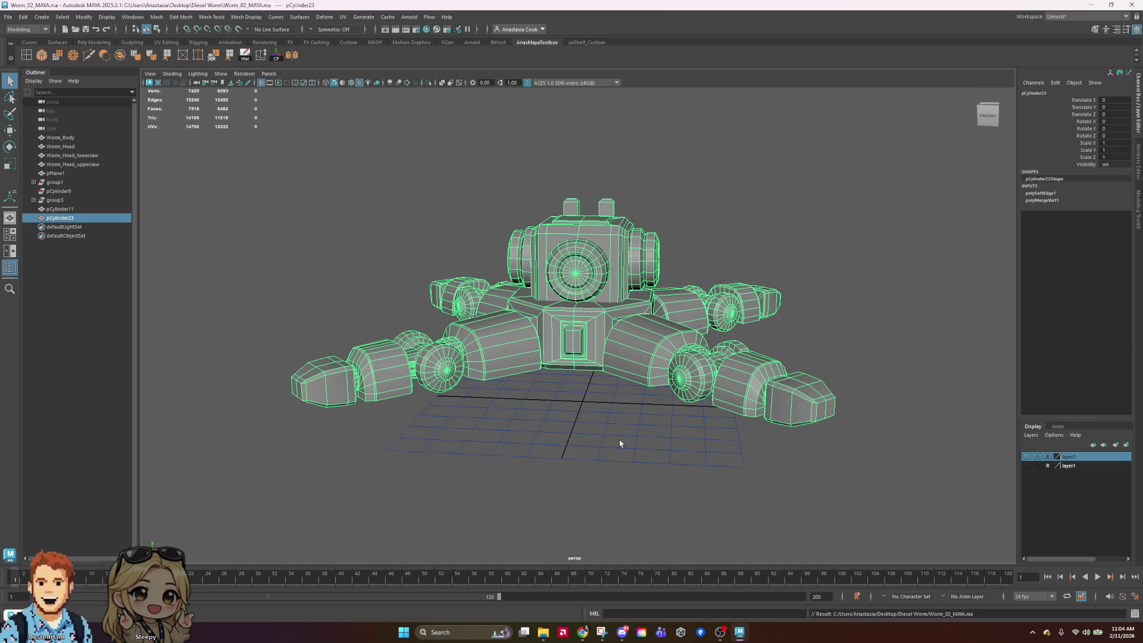
middle_click_drag(616, 448, 661, 434, "alt")
left_click(876, 282)
key("ctrl+z")
left_click(701, 250)
mouse_move(693, 298)
left_mouse_down("alt")
mouse_move(697, 358)
mouse_move(715, 277)
left_mouse_up("alt")
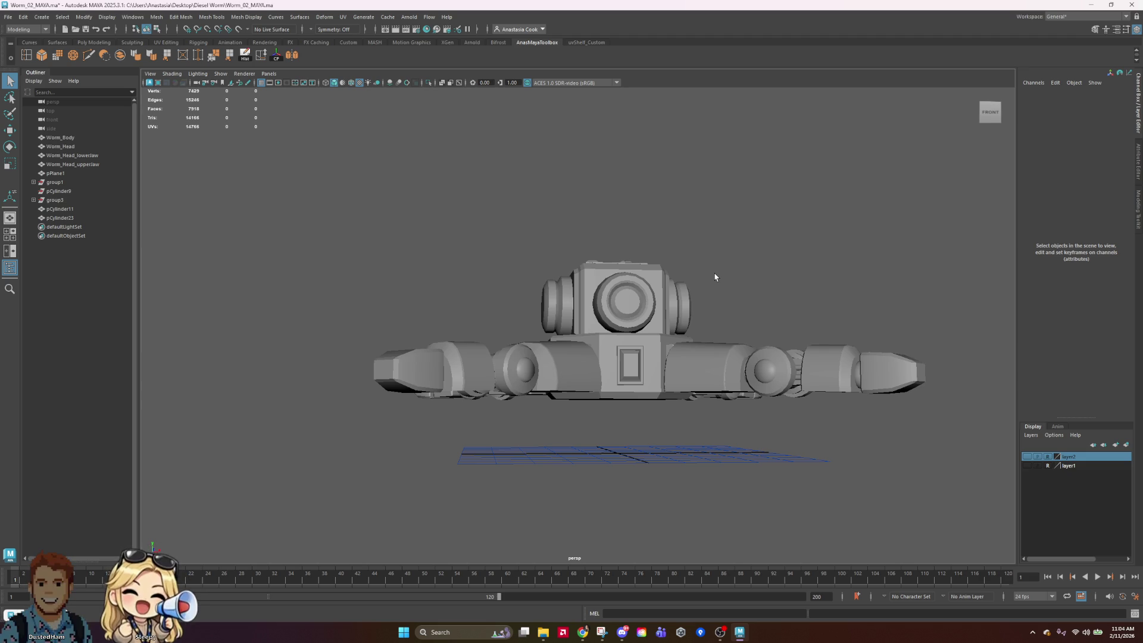
mouse_move(692, 298)
left_mouse_down("alt")
mouse_move(656, 339)
mouse_move(654, 284)
mouse_move(484, 347)
left_mouse_up("alt")
scroll(595, 373, "up", 3)
mouse_move(595, 374)
left_mouse_down("alt")
mouse_move(534, 388)
mouse_move(572, 488)
mouse_move(612, 534)
mouse_move(472, 478)
mouse_move(470, 407)
mouse_move(637, 434)
mouse_move(788, 335)
mouse_move(853, 331)
mouse_move(832, 329)
mouse_move(768, 369)
mouse_move(752, 348)
mouse_move(815, 492)
left_mouse_up("alt")
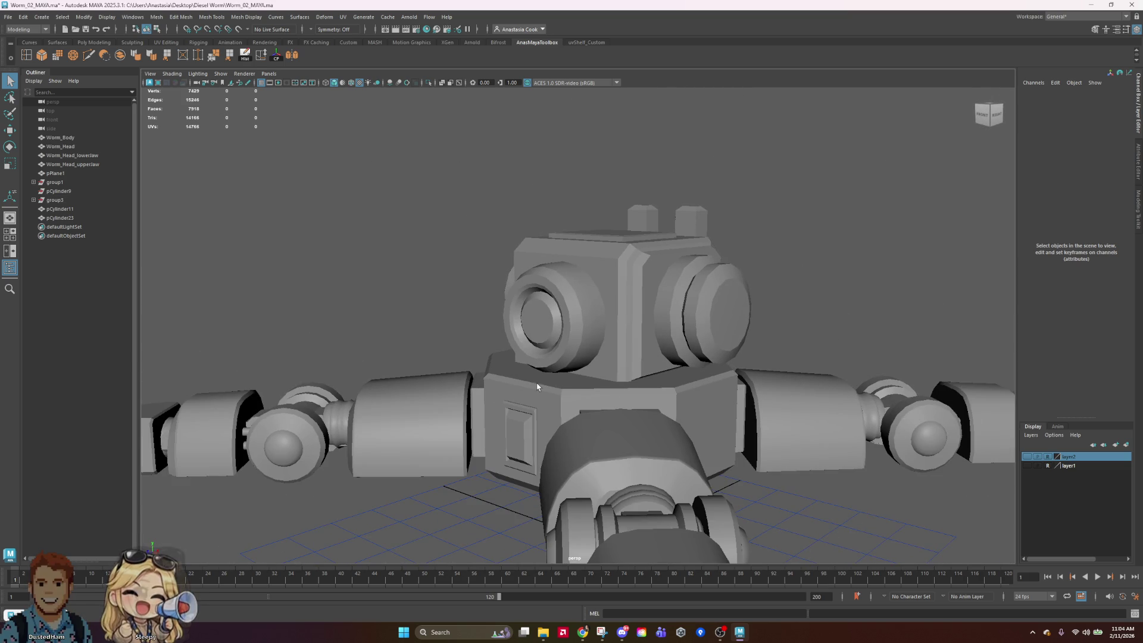
scroll(642, 435, "down", 5)
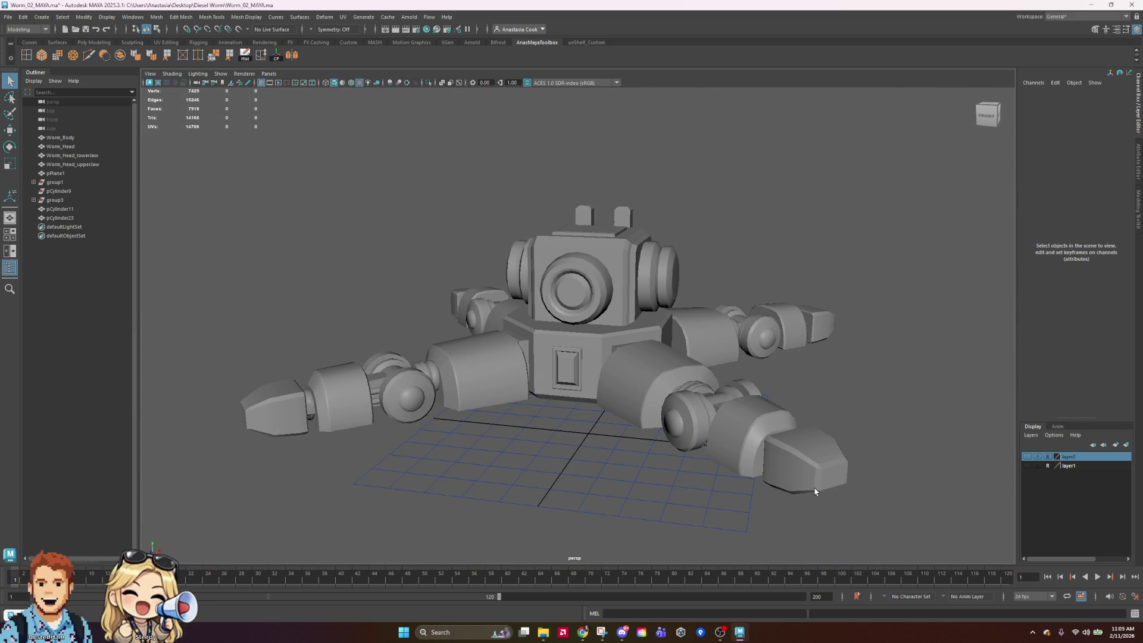
left_click(589, 391)
left_click(620, 480)
mouse_move(619, 480)
left_mouse_down("alt")
mouse_move(664, 465)
mouse_move(687, 426)
mouse_move(671, 503)
mouse_move(528, 510)
mouse_move(498, 529)
mouse_move(518, 556)
mouse_move(546, 562)
mouse_move(643, 503)
mouse_move(655, 480)
mouse_move(674, 484)
mouse_move(629, 500)
left_mouse_up("alt")
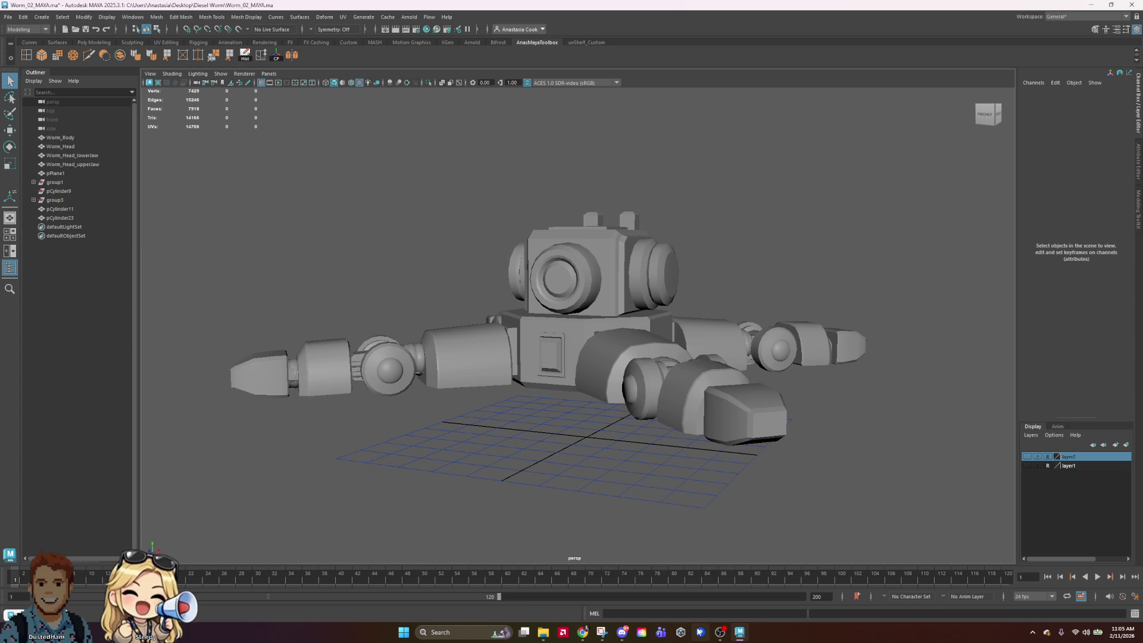
left_click(740, 632)
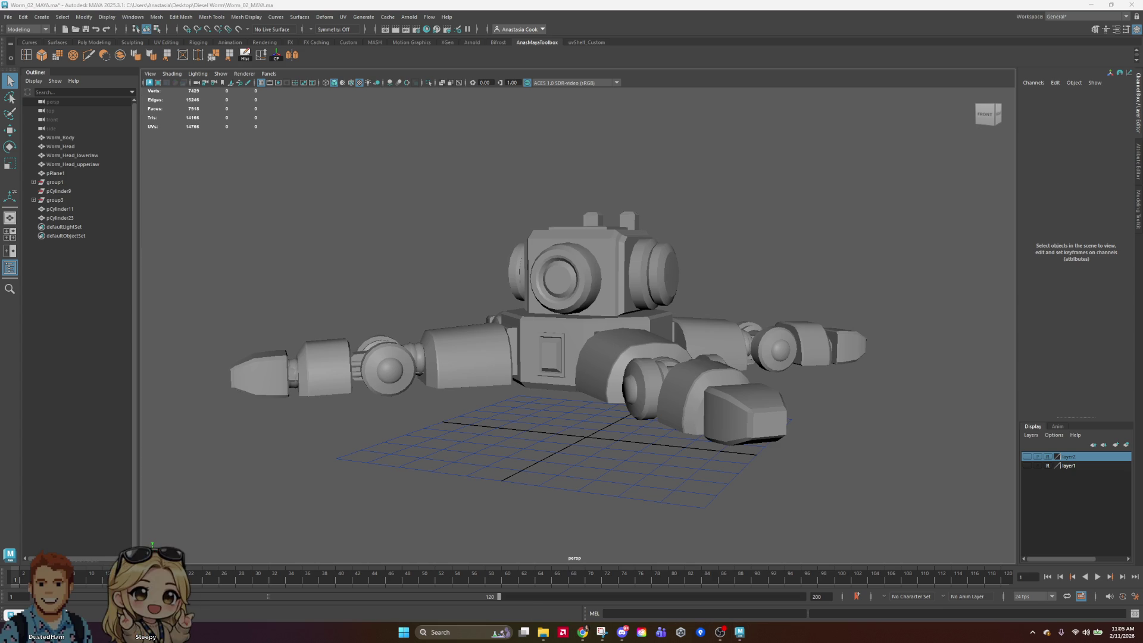
left_click(740, 632)
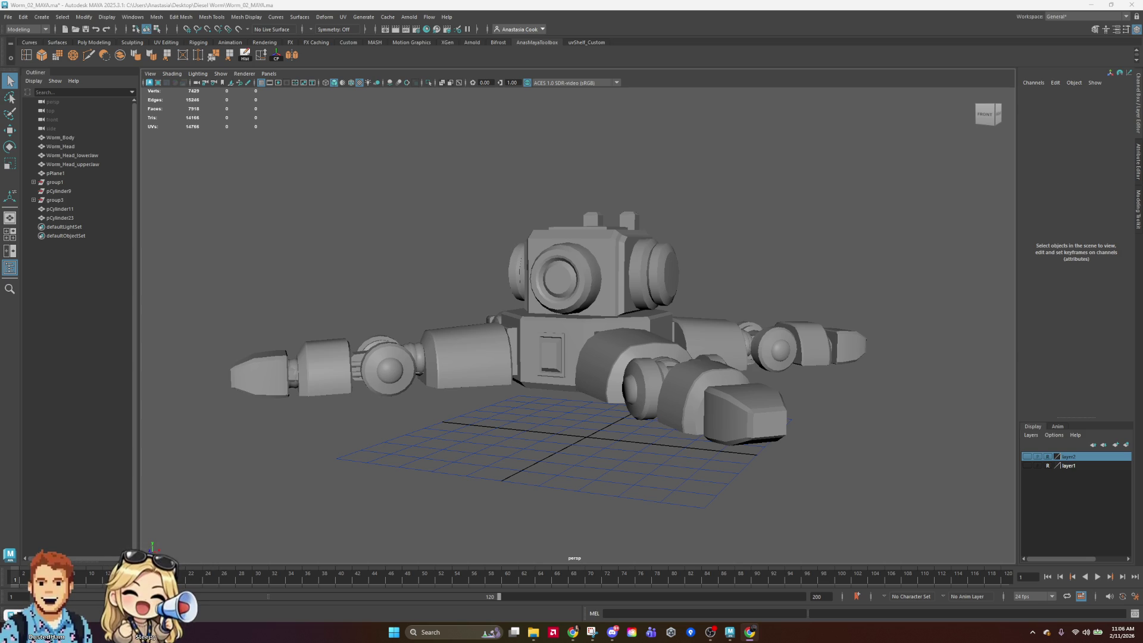
left_click(647, 298)
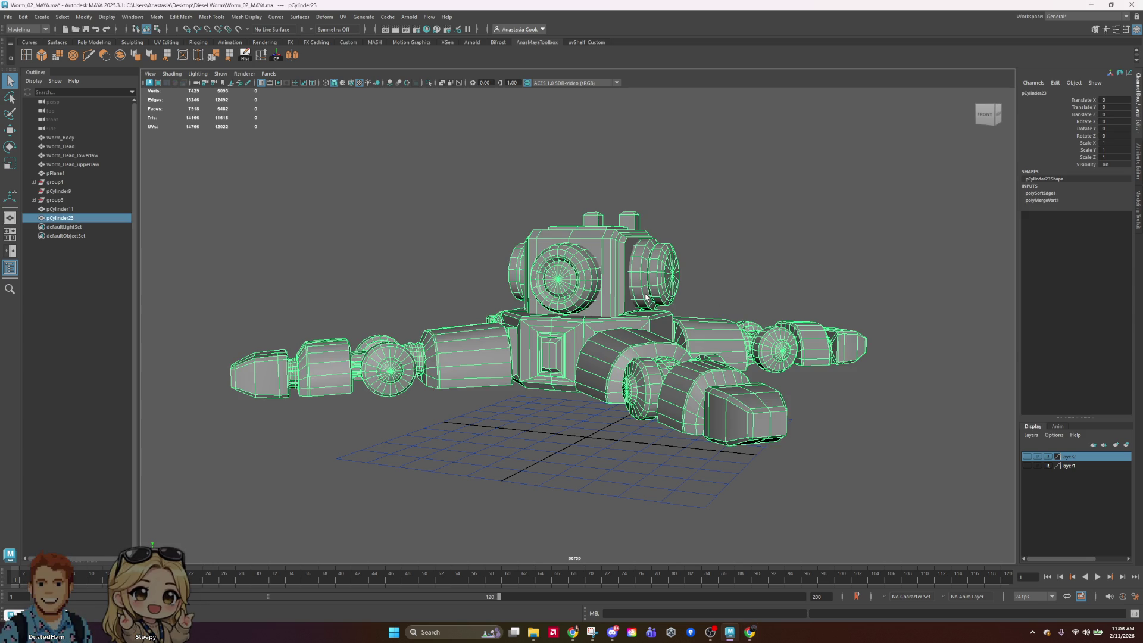
mouse_move(756, 238)
left_mouse_down("alt")
mouse_move(842, 263)
mouse_move(879, 327)
mouse_move(776, 258)
mouse_move(825, 273)
mouse_move(788, 261)
mouse_move(823, 249)
mouse_move(798, 263)
mouse_move(791, 248)
mouse_move(822, 261)
mouse_move(810, 265)
mouse_move(821, 262)
mouse_move(798, 248)
mouse_move(871, 258)
mouse_move(786, 248)
mouse_move(845, 253)
mouse_move(823, 219)
mouse_move(868, 245)
mouse_move(817, 250)
mouse_move(868, 255)
mouse_move(822, 259)
mouse_move(873, 250)
mouse_move(807, 248)
mouse_move(875, 250)
mouse_move(875, 260)
mouse_move(811, 261)
mouse_move(865, 271)
mouse_move(822, 263)
mouse_move(858, 255)
mouse_move(839, 266)
left_mouse_up("alt")
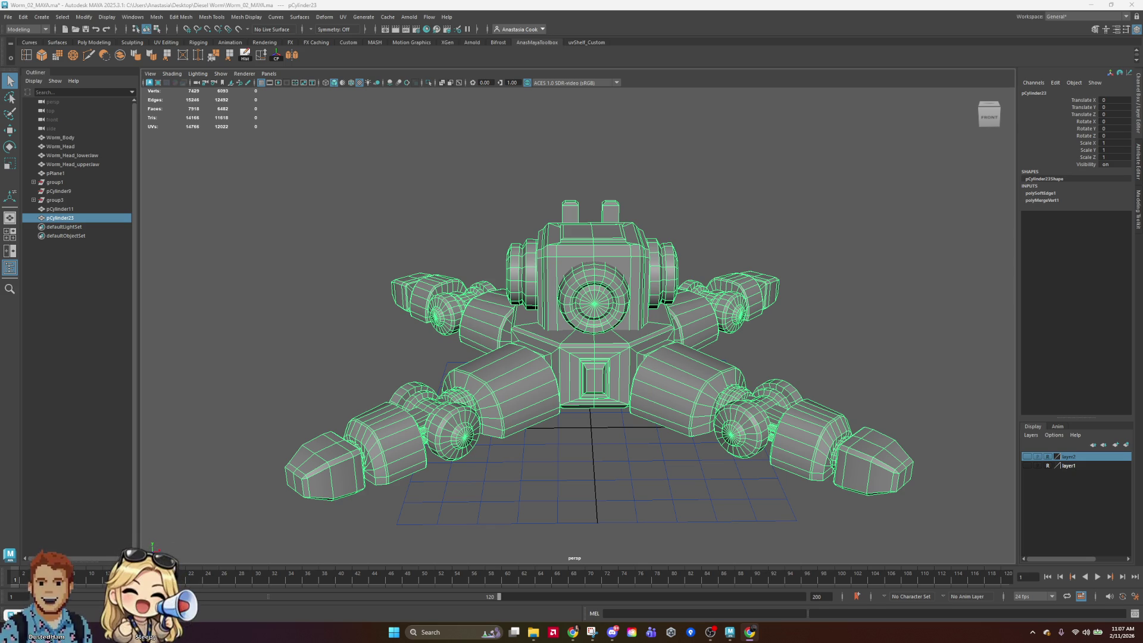
mouse_move(0, 44)
left_mouse_down()
mouse_move(134, 56)
mouse_move(566, 42)
left_mouse_up()
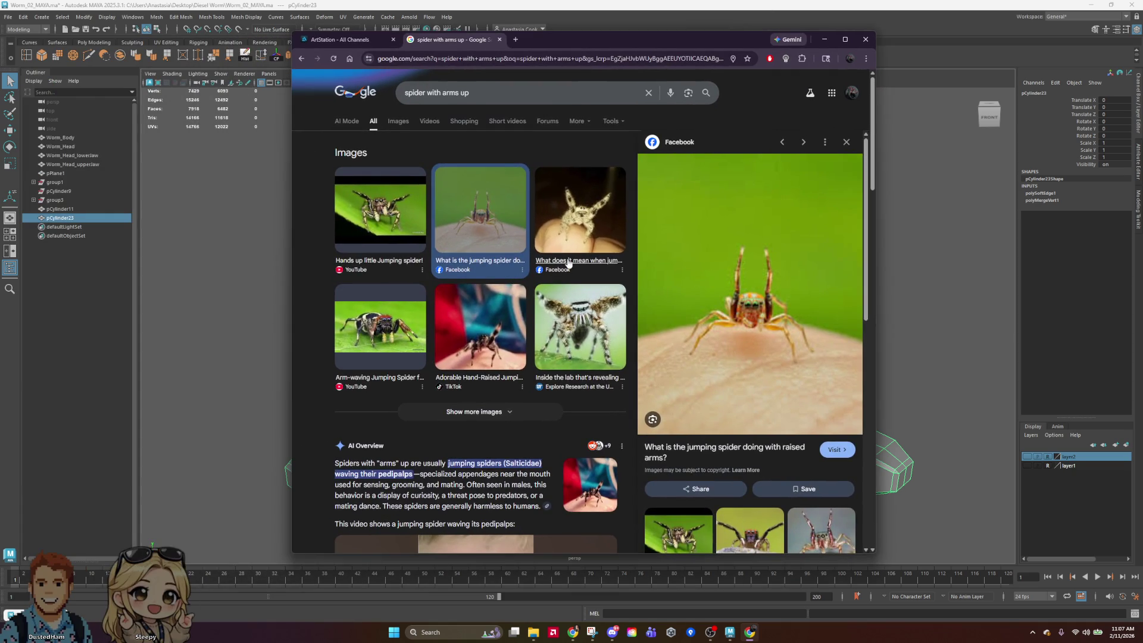
Preview the jumping-spider images and open the spider video in a new tab, muted
left_click(572, 238)
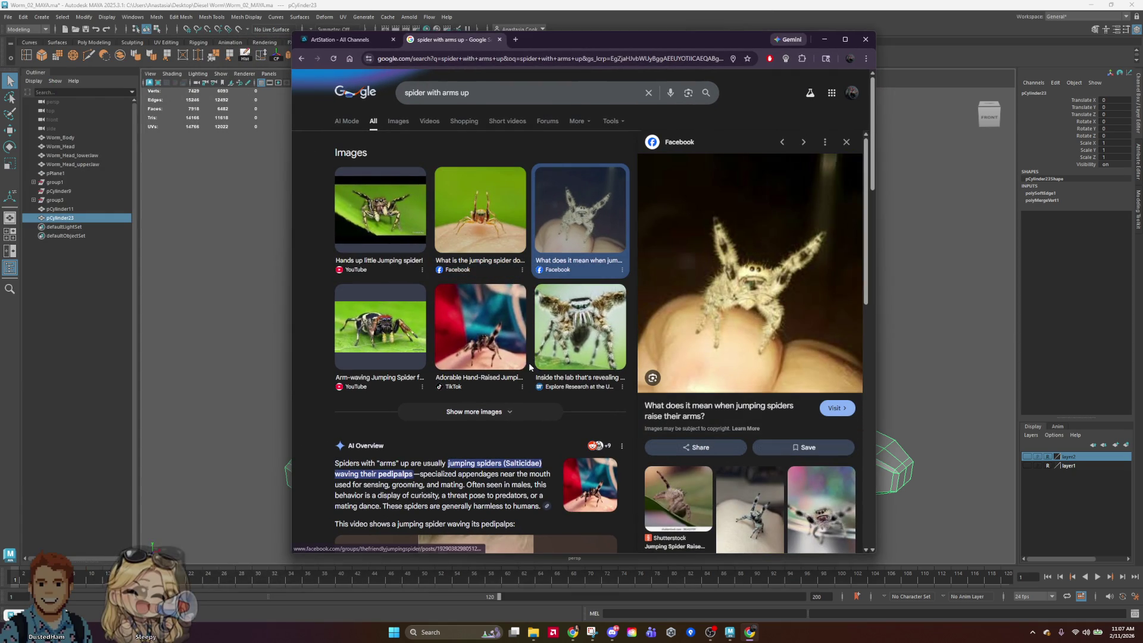
left_click(403, 207)
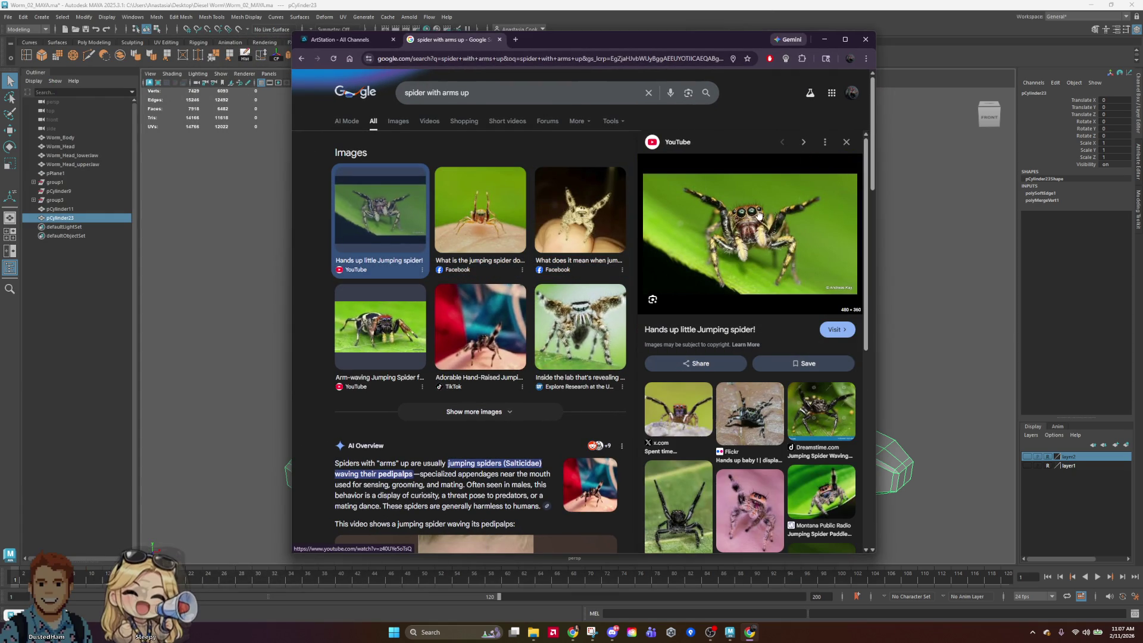
mouse_move(704, 39)
left_mouse_down()
mouse_move(1056, 37)
mouse_move(951, 33)
left_mouse_up()
left_click(980, 259)
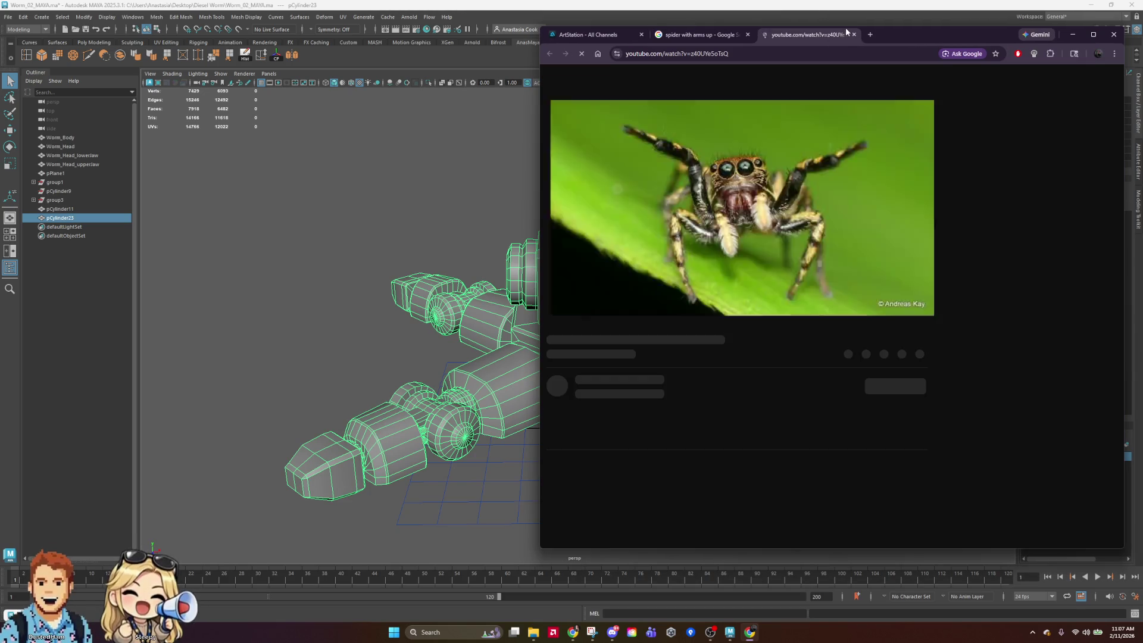
left_click(863, 297)
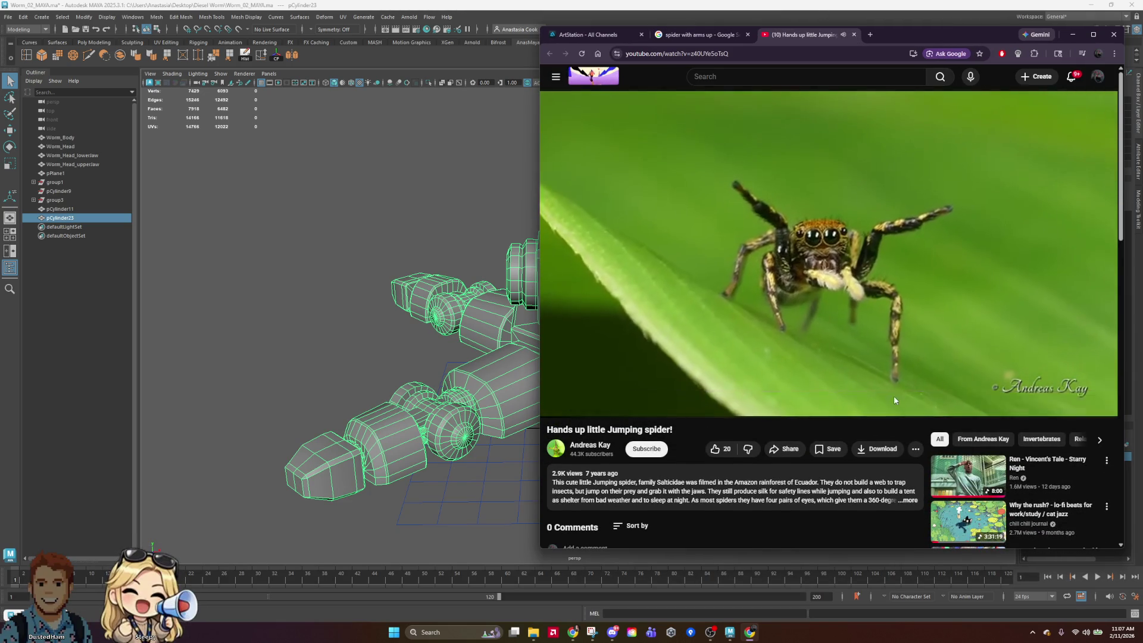
left_click(576, 406)
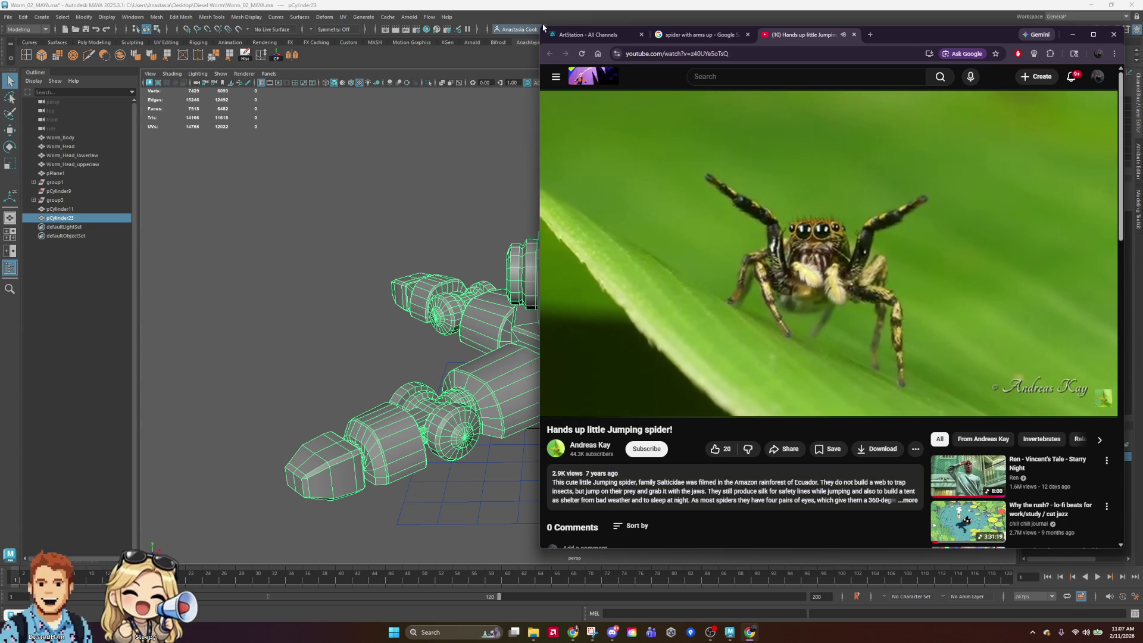
Close the ArtStation tab, shrink the browser beside Maya, and close the video tab
left_click(643, 36)
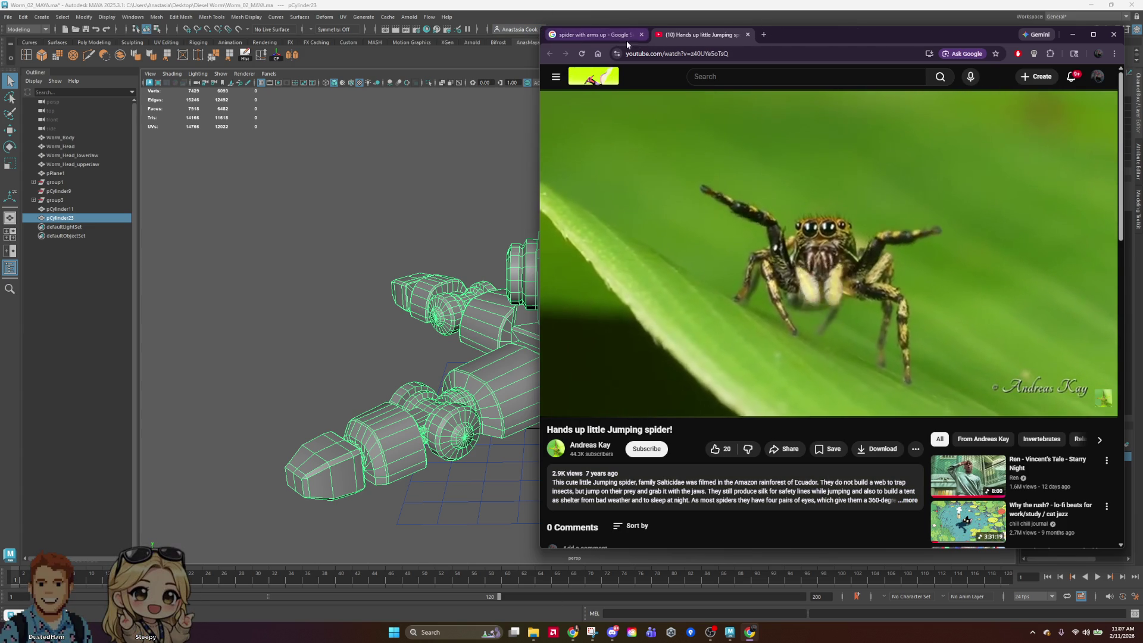
left_click_drag(541, 31, 713, 58)
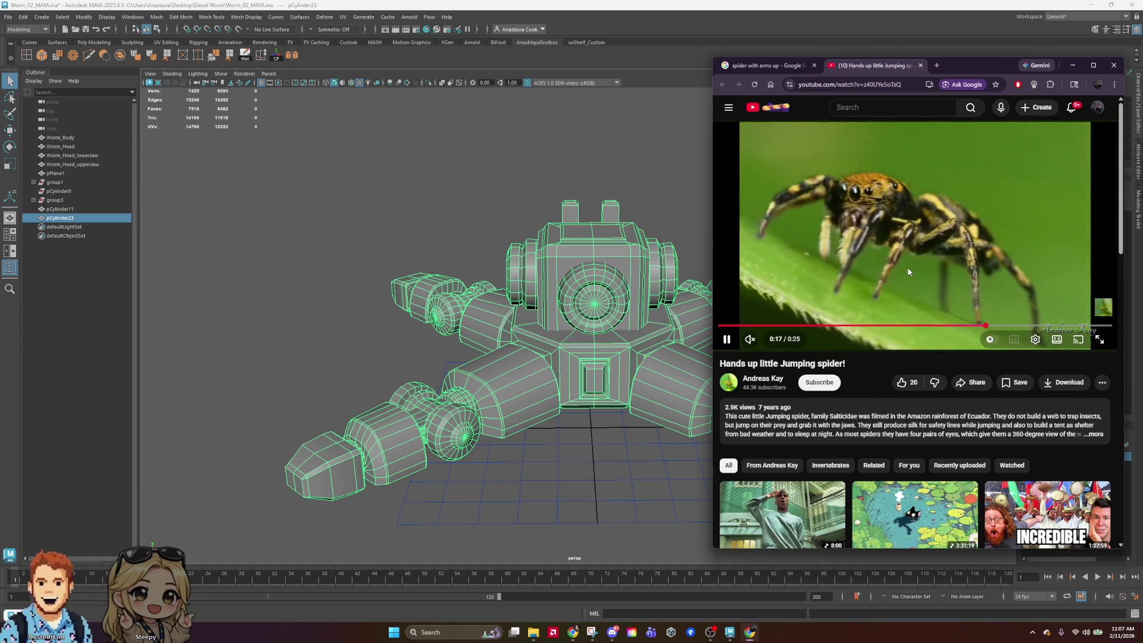
left_click(922, 65)
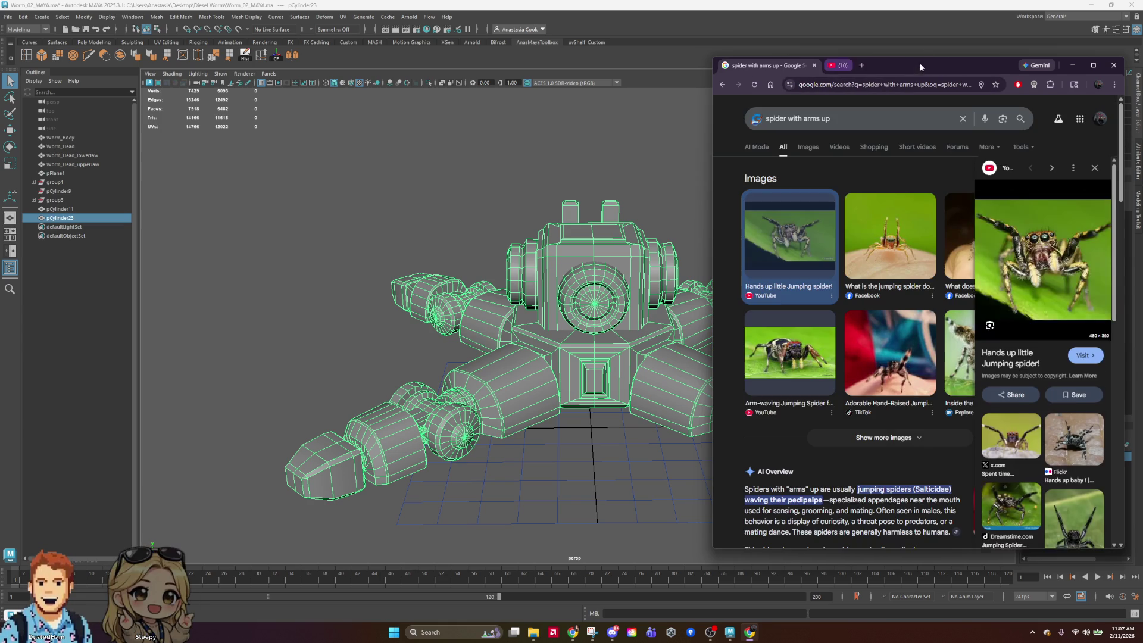
Scroll through the spider image results, then close Chrome to return to the Maya scene
left_click(808, 147)
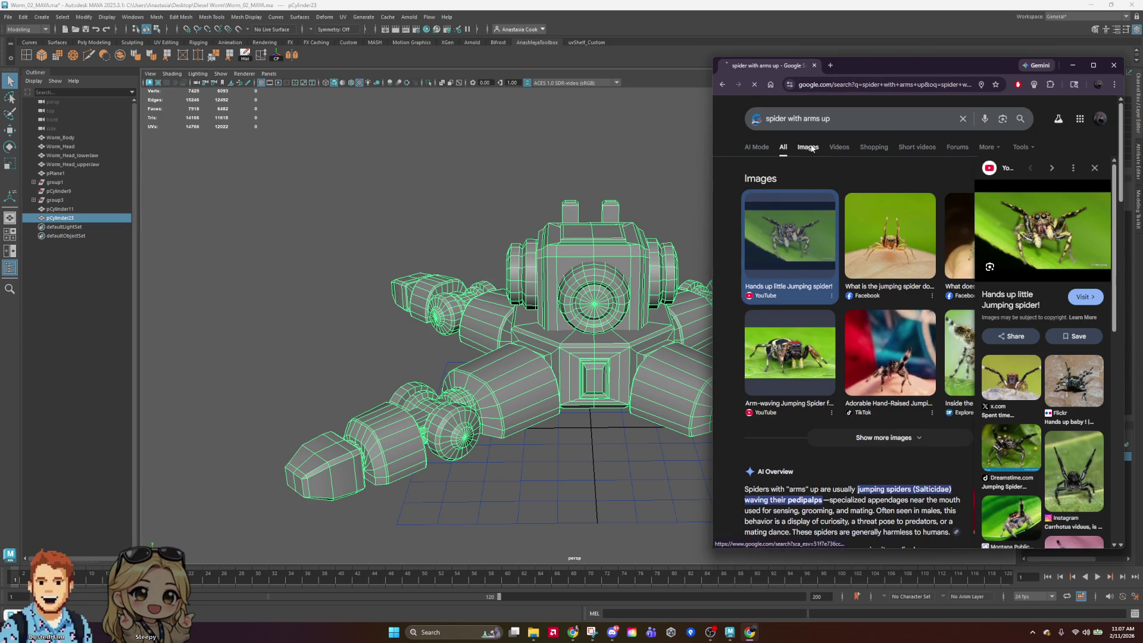
scroll(951, 379, "down", 3)
scroll(885, 281, "down", 6)
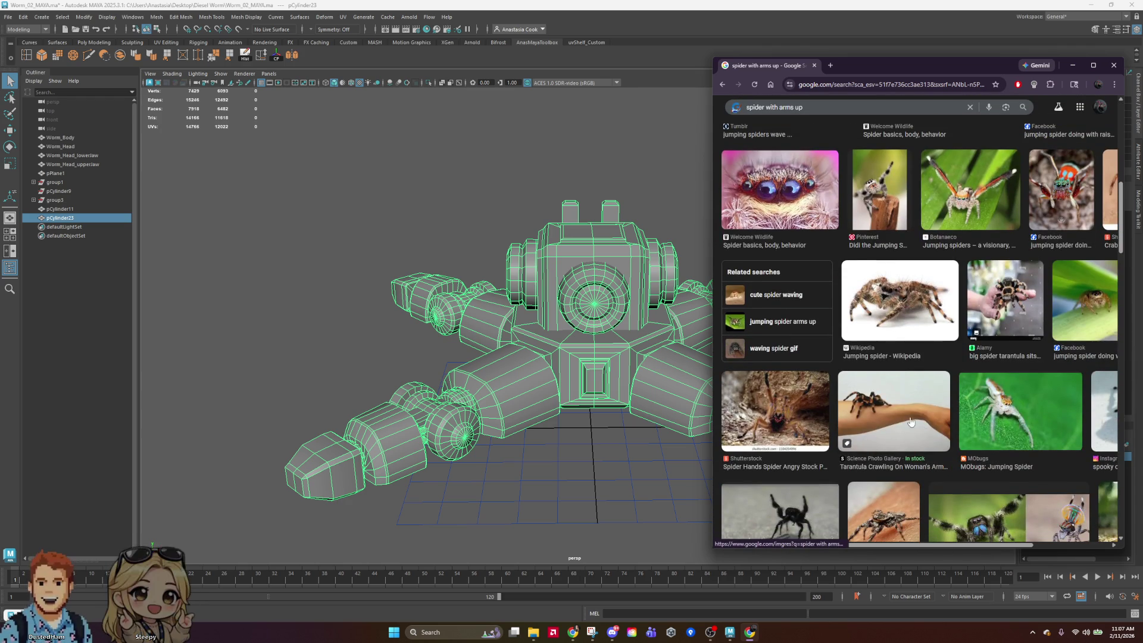
scroll(887, 369, "down", 3)
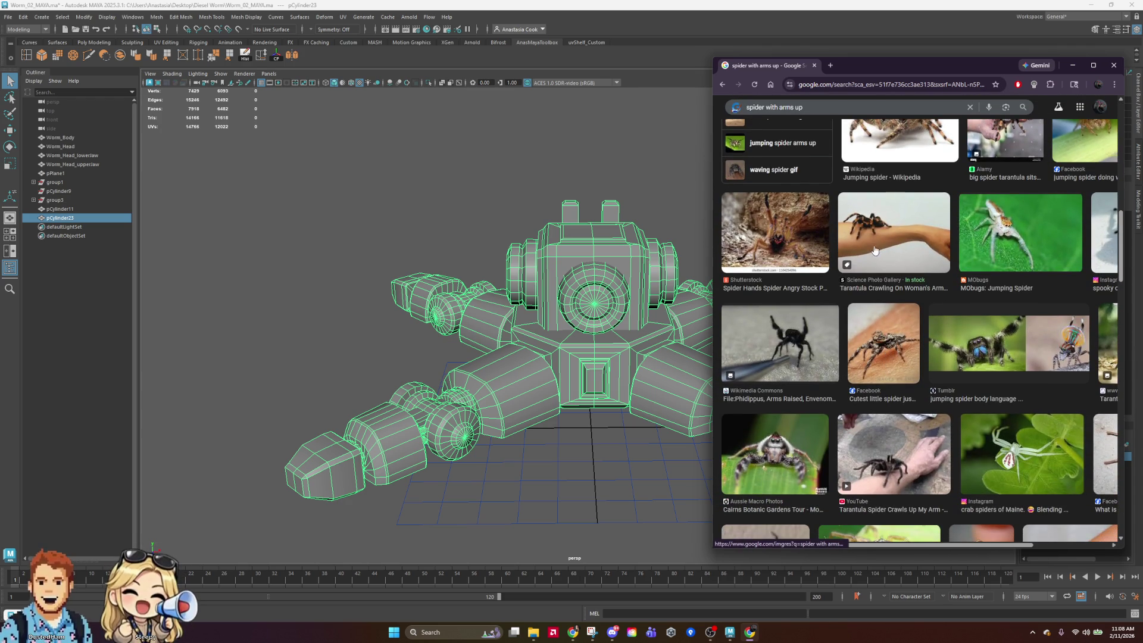
scroll(887, 349, "down", 6)
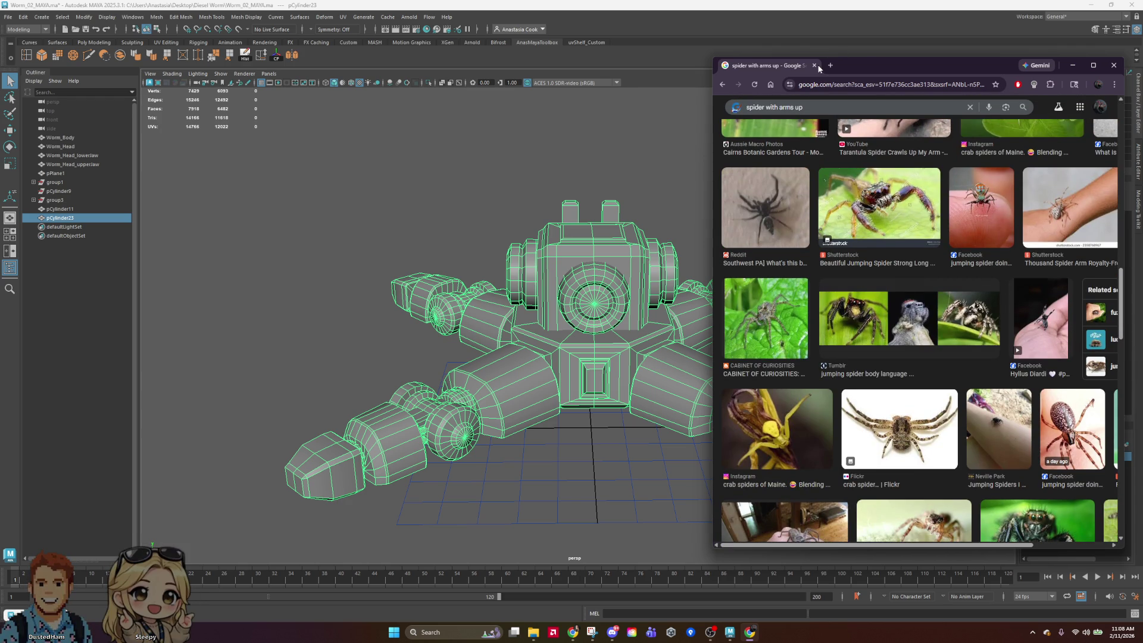
left_click(1114, 65)
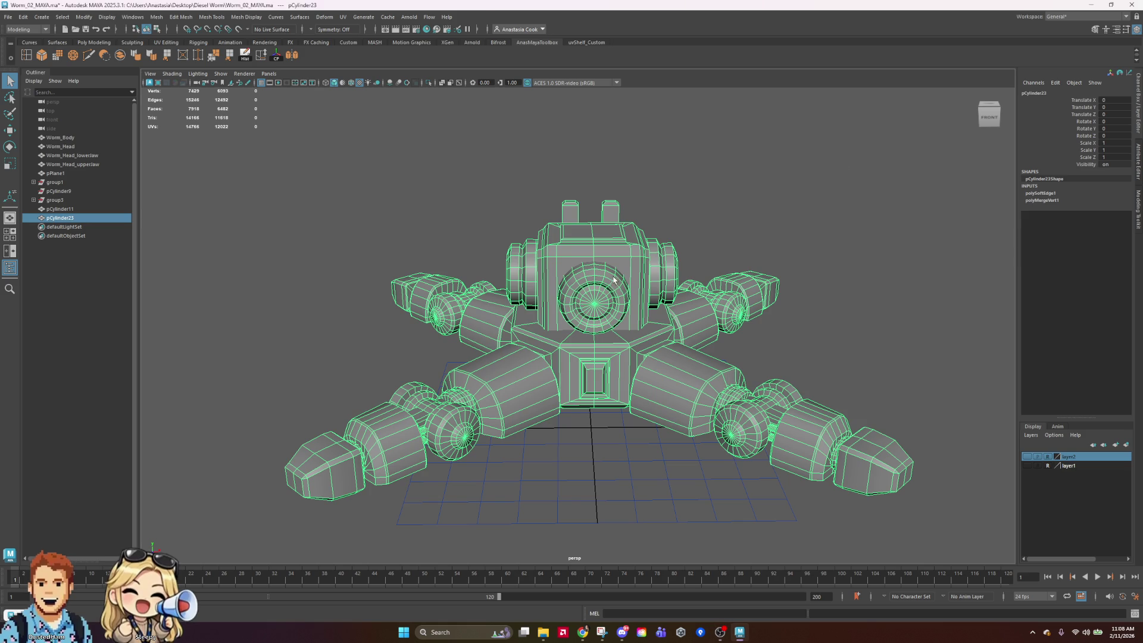
Select the two front faces of the robot head in face mode
left_click(868, 184)
mouse_move(904, 331)
left_mouse_down("alt")
mouse_move(560, 308)
mouse_move(688, 351)
mouse_move(685, 286)
mouse_move(649, 214)
mouse_move(619, 250)
mouse_move(596, 177)
left_mouse_up("alt")
left_click(581, 319)
scroll(613, 335, "up", 5)
right_click_drag(595, 177, 596, 203)
left_click_drag(595, 202, 610, 141, "alt")
right_click_drag(610, 141, 621, 141)
left_click(583, 123)
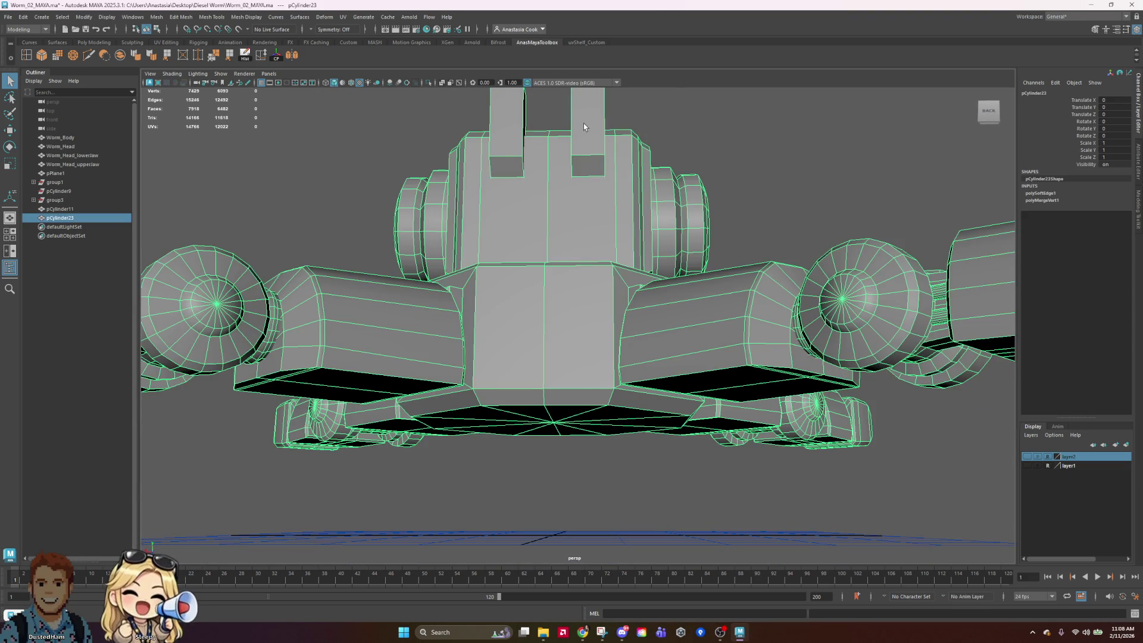
left_click_drag(584, 123, 618, 188, "alt")
right_click_drag(587, 190, 584, 205)
left_click(587, 181)
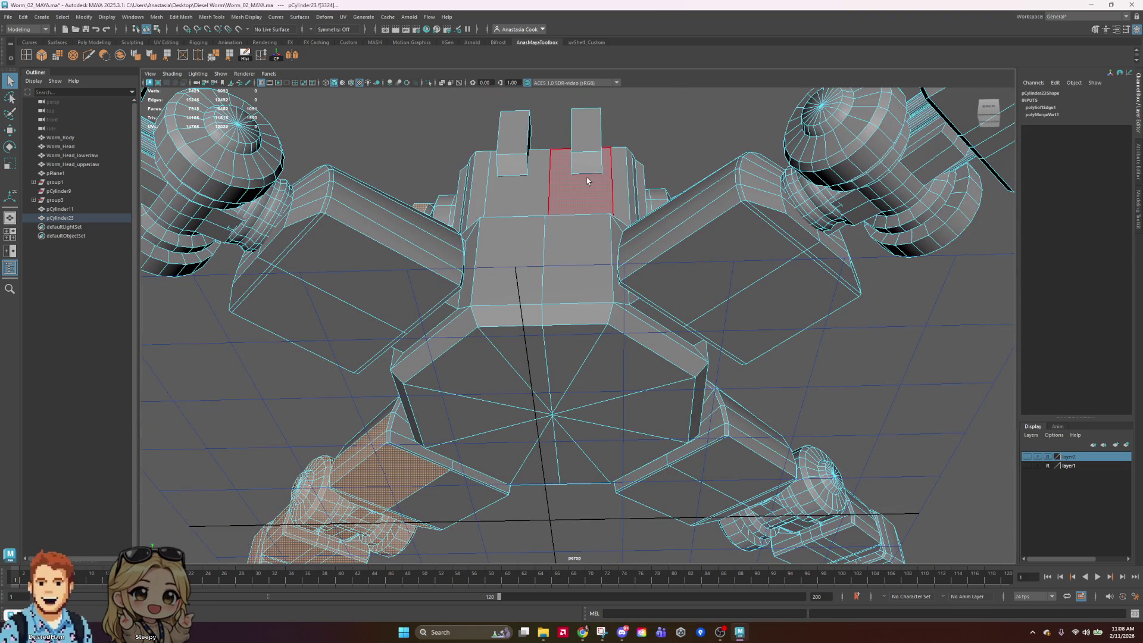
left_click(525, 185)
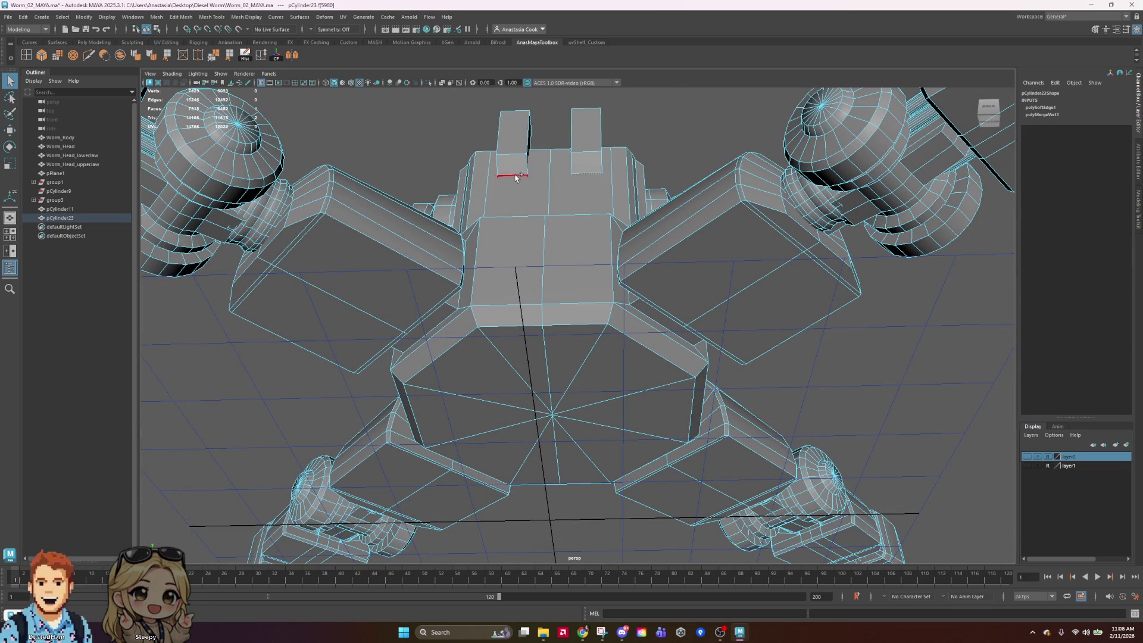
key("w")
mouse_move(516, 178)
left_mouse_down("alt")
mouse_move(689, 140)
mouse_move(696, 161)
left_mouse_up("alt")
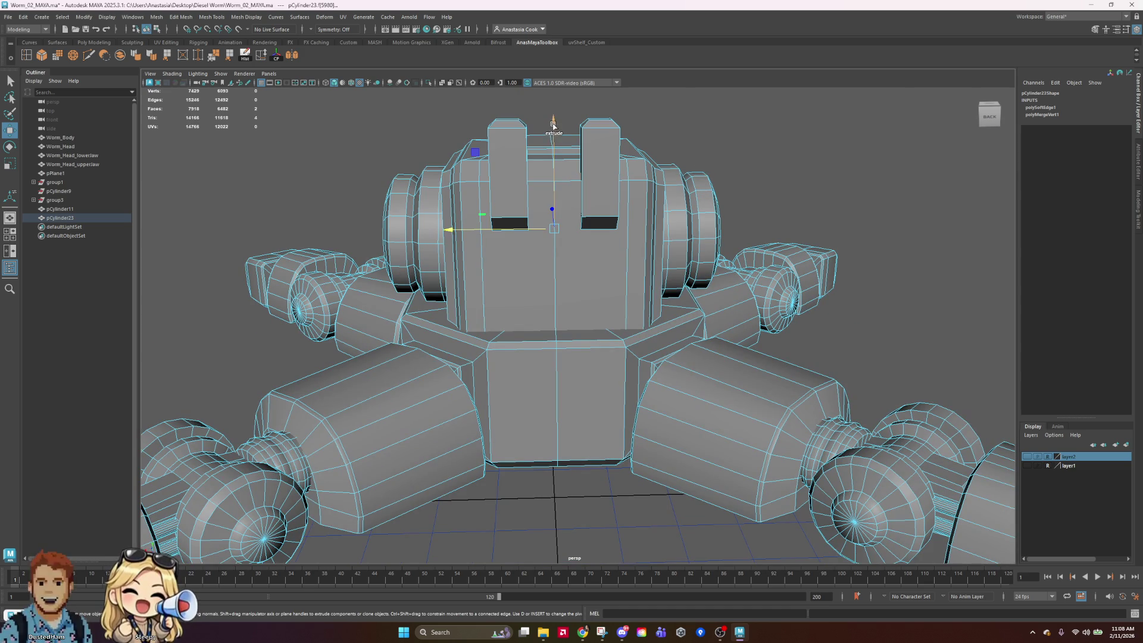
Extrude the head faces with Ctrl+E and scale them into tapered eye slots
key("ctrl+e")
mouse_move(552, 204)
left_mouse_down("alt")
mouse_move(653, 237)
mouse_move(619, 197)
left_mouse_up("alt")
scroll(613, 179, "up", 5)
left_click(611, 175)
key("r")
mouse_move(595, 185)
left_mouse_down("alt")
mouse_move(510, 189)
mouse_move(524, 238)
mouse_move(592, 324)
left_mouse_up("alt")
scroll(530, 266, "up", 4)
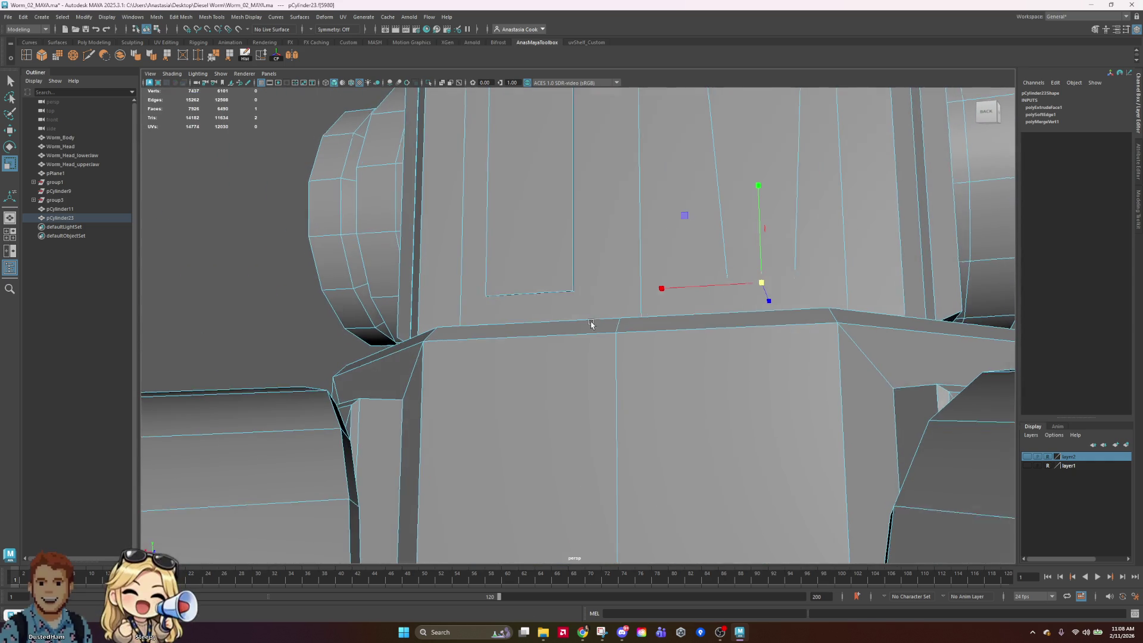
Nudge an eye-slot bottom edge slightly inward, then return to Object Mode
left_click(552, 289)
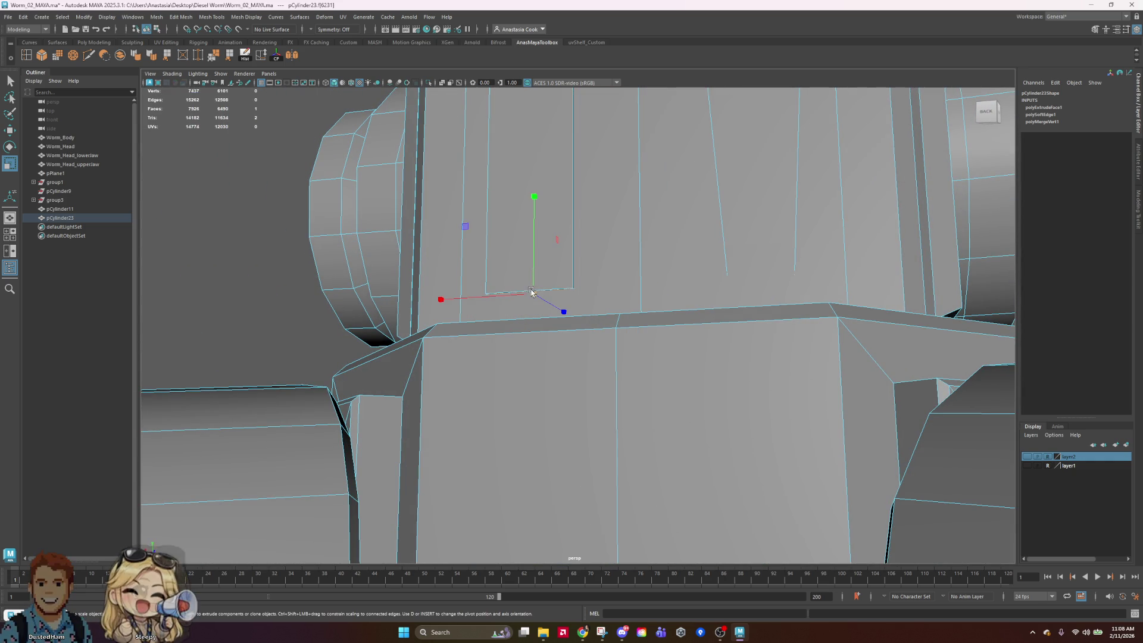
left_click(648, 240)
scroll(648, 241, "down", 5)
mouse_move(648, 241)
left_mouse_down("alt")
mouse_move(702, 295)
mouse_move(686, 298)
left_mouse_up("alt")
key("F10")
left_click(573, 222)
left_click(691, 223)
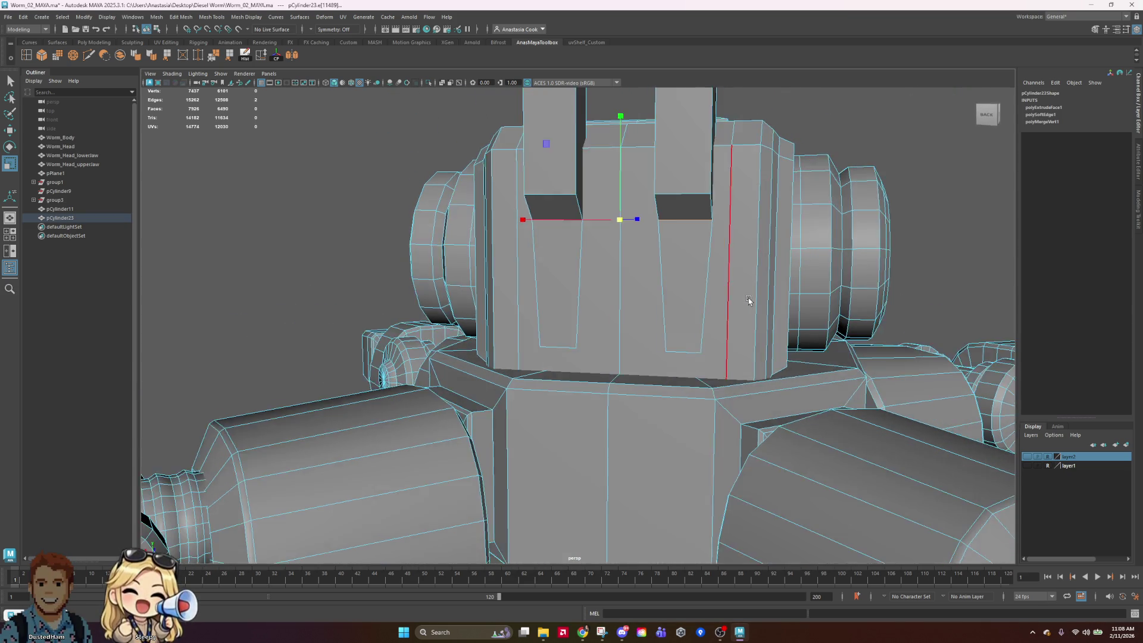
left_click_drag(749, 298, 703, 308, "alt")
key("w")
left_click_drag(580, 244, 577, 246)
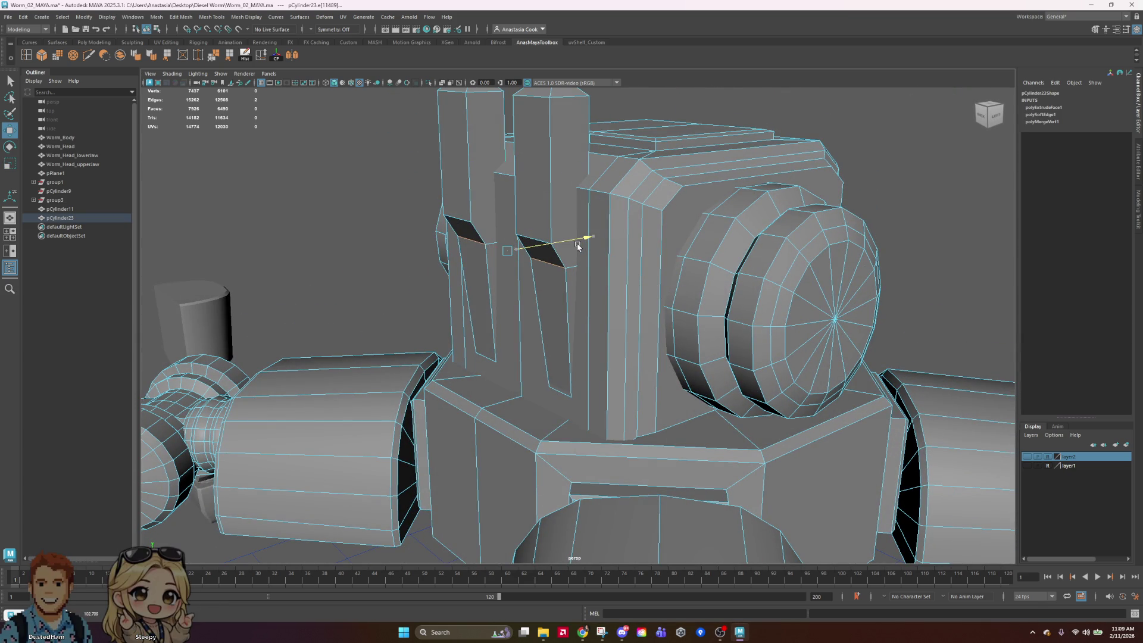
left_click_drag(542, 314, 651, 242, "alt")
right_click_drag(683, 260, 947, 242)
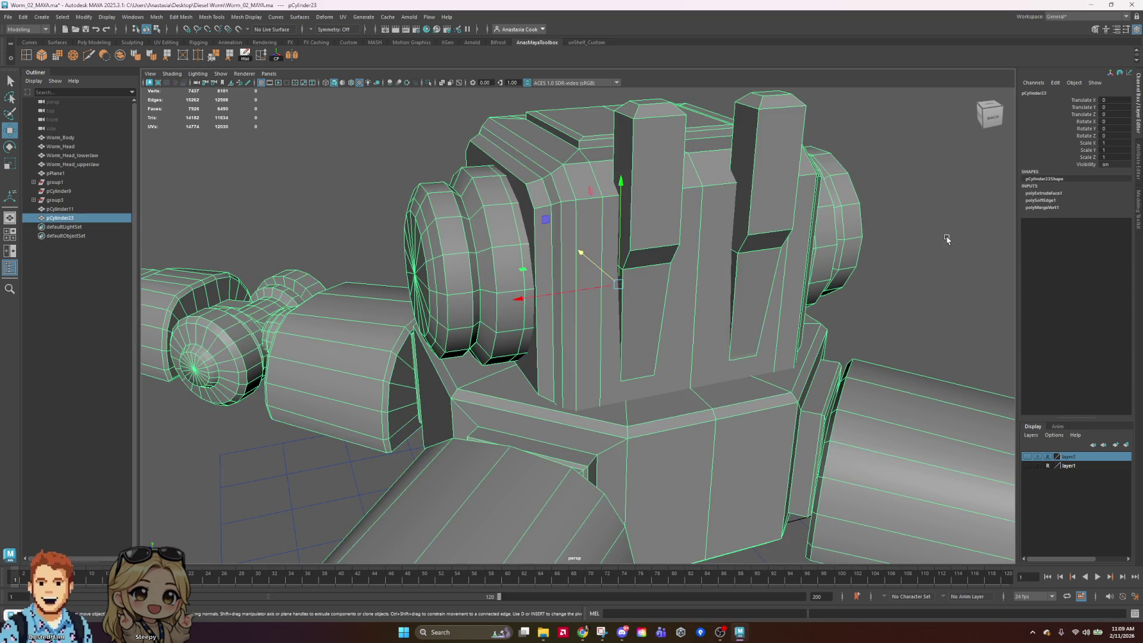
Clear the selection and save the scene
scroll(818, 268, "down", 3)
left_click(817, 268)
key("ctrl+s")
Select the head mesh's front slot panel faces in face mode
mouse_move(452, 252)
left_mouse_down("alt")
mouse_move(721, 344)
mouse_move(602, 306)
left_mouse_up("alt")
left_click(624, 321)
scroll(624, 322, "up", 10)
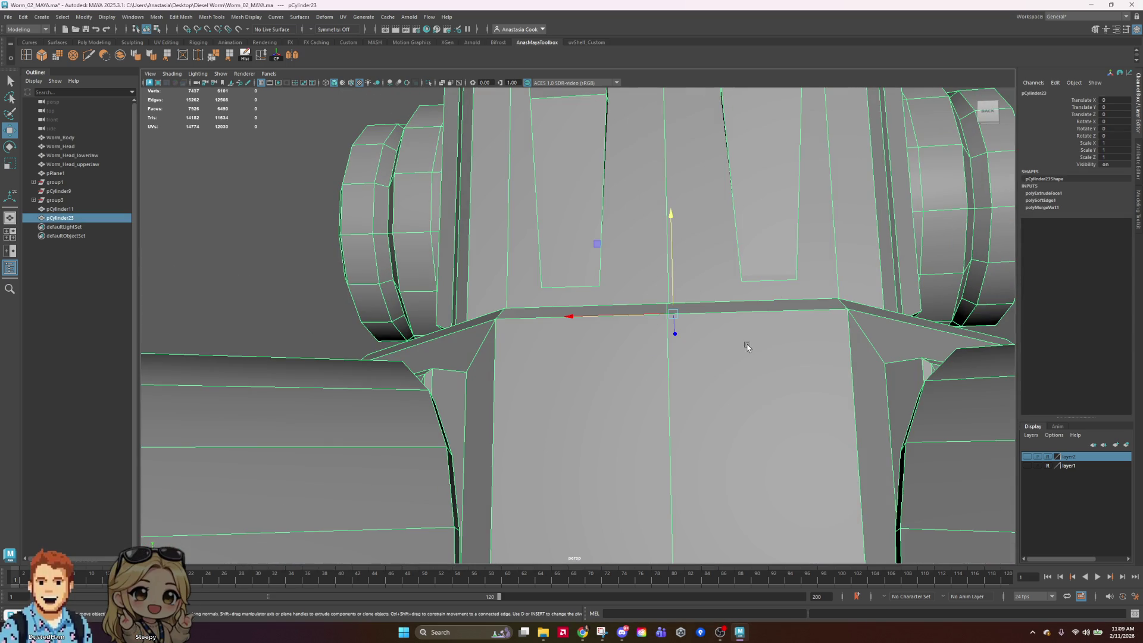
right_click(793, 237)
left_click(793, 260)
left_click(773, 288)
mouse_move(794, 276)
left_mouse_down("alt")
mouse_move(671, 258)
mouse_move(556, 332)
mouse_move(427, 344)
left_mouse_up("alt")
left_click(352, 311)
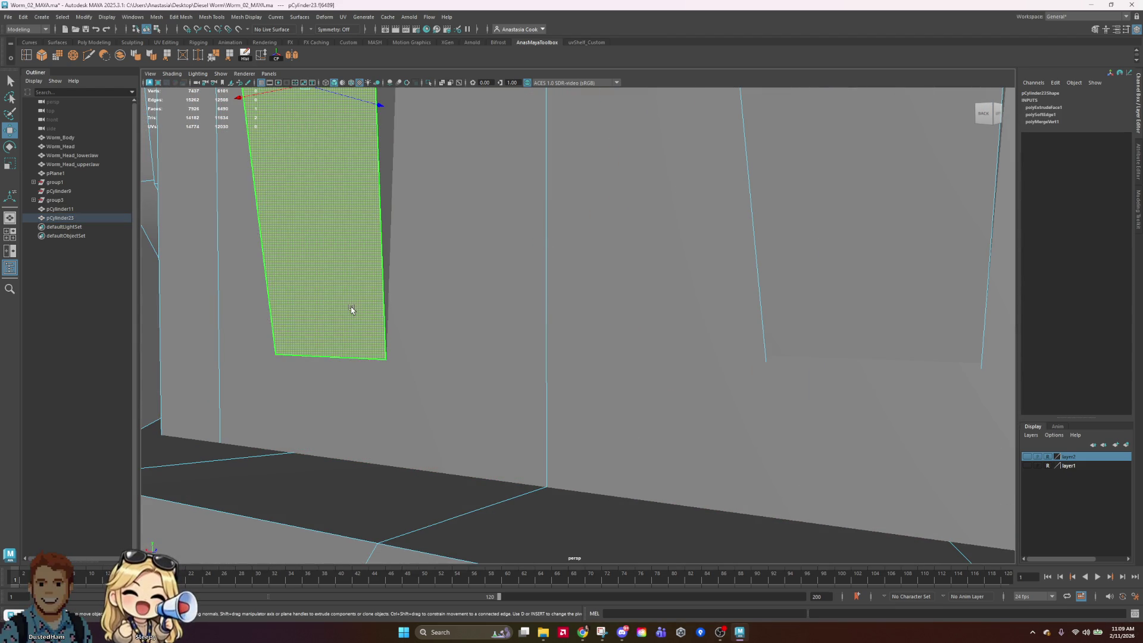
scroll(853, 351, "up", 5)
scroll(829, 352, "down", 3)
left_click(388, 248)
scroll(739, 362, "up", 3)
scroll(739, 362, "up", 5)
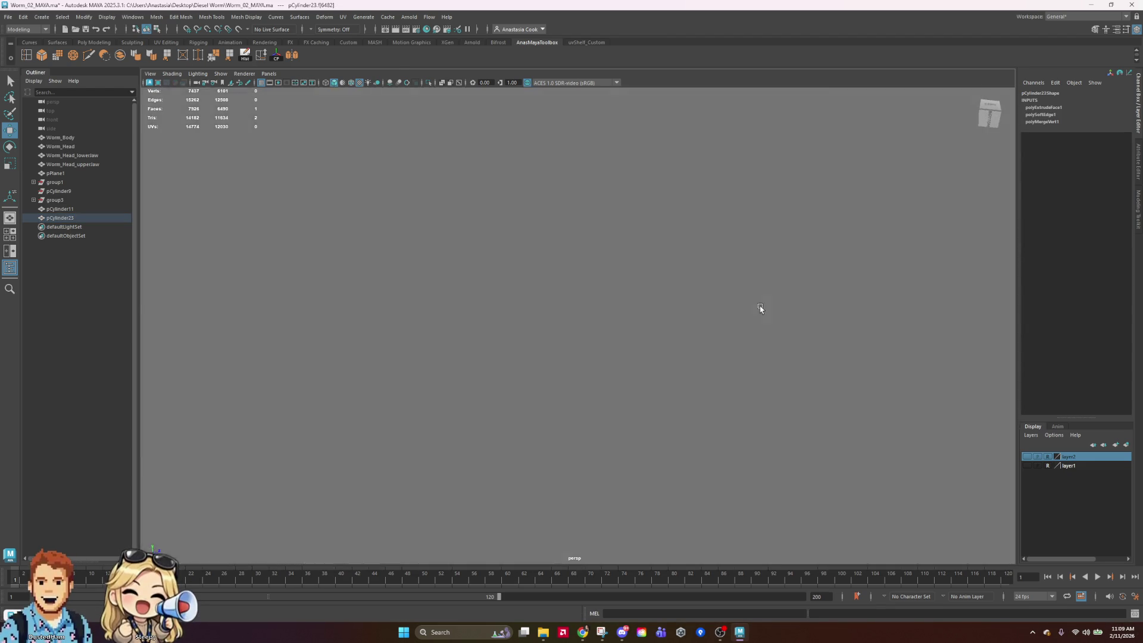
scroll(753, 348, "down", 8)
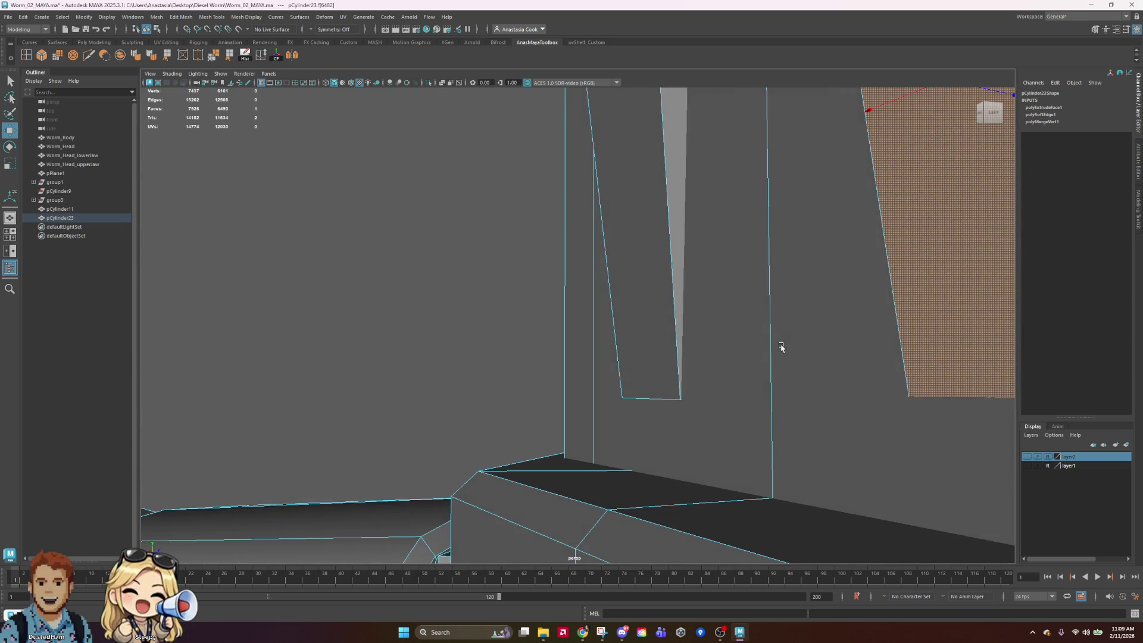
Bevel the two panel bottom edges with a 0.5 offset, then return to Object Mode
right_click_drag(816, 284, 816, 256)
left_click(801, 367)
left_click(636, 365, "shift")
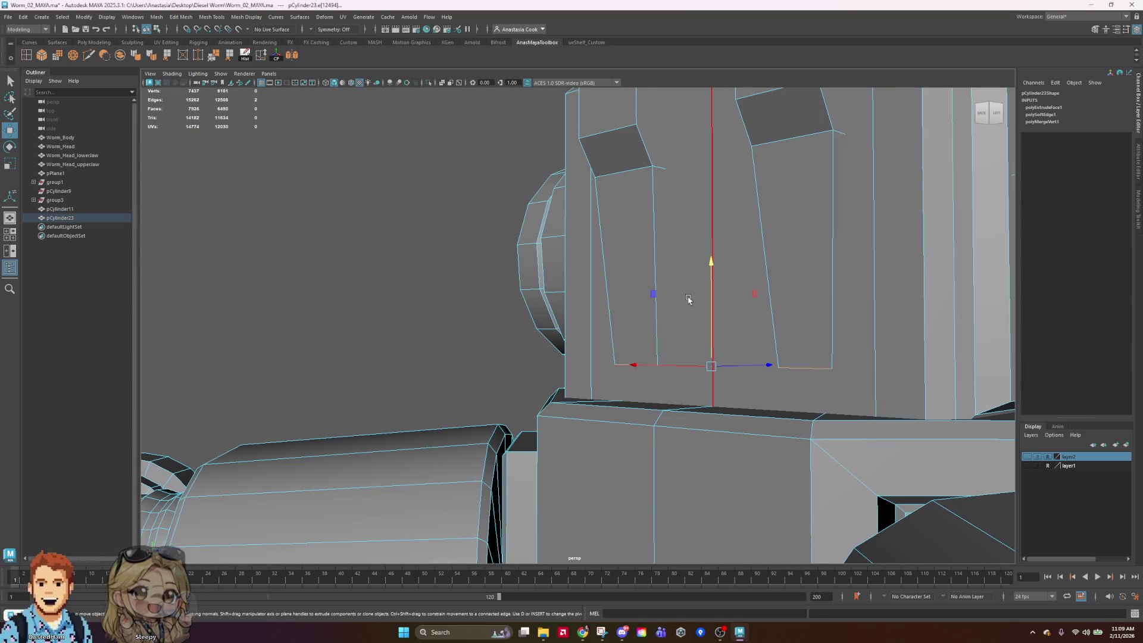
mouse_move(864, 365)
left_mouse_down("alt")
mouse_move(726, 413)
mouse_move(945, 400)
left_mouse_up("alt")
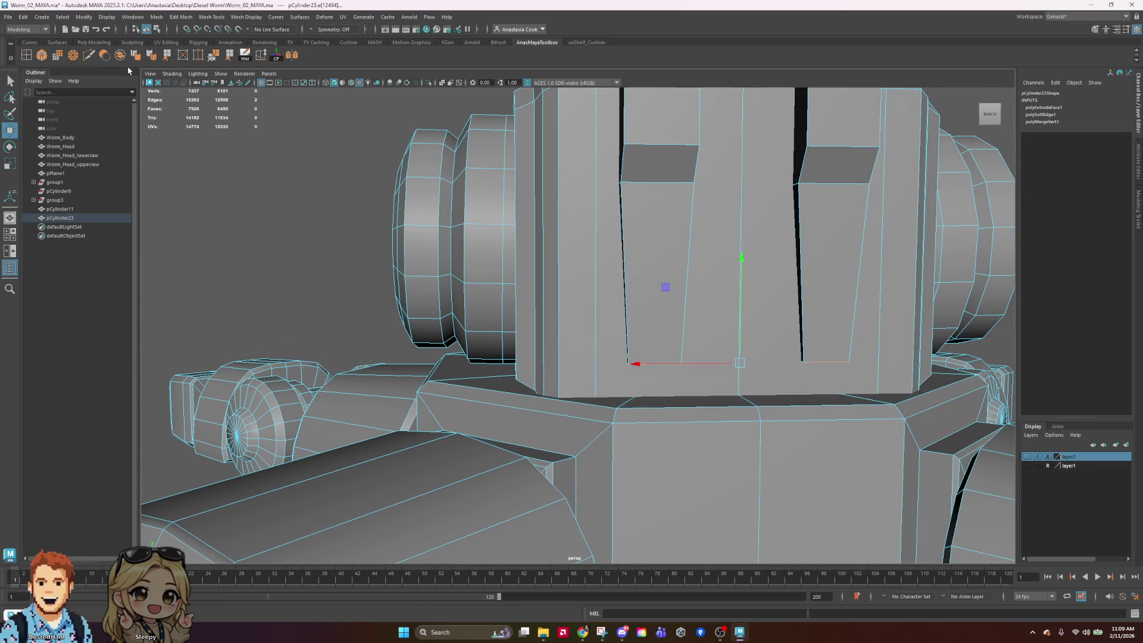
left_click(41, 54)
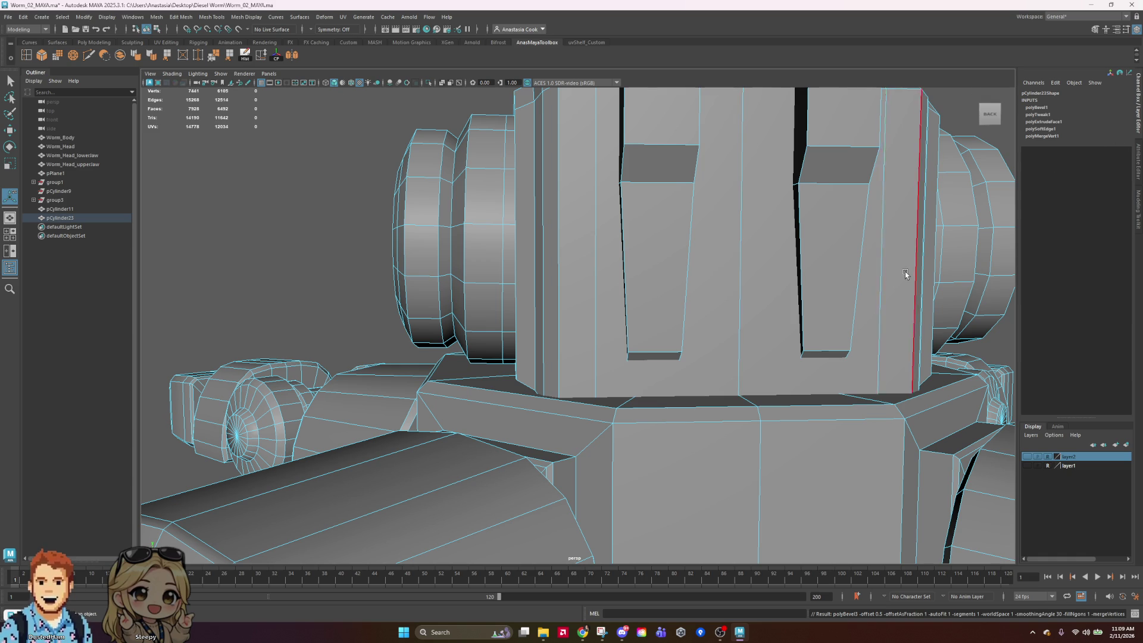
scroll(834, 298, "down", 10)
mouse_move(893, 325)
left_mouse_down("alt")
mouse_move(780, 325)
mouse_move(740, 274)
left_mouse_up("alt")
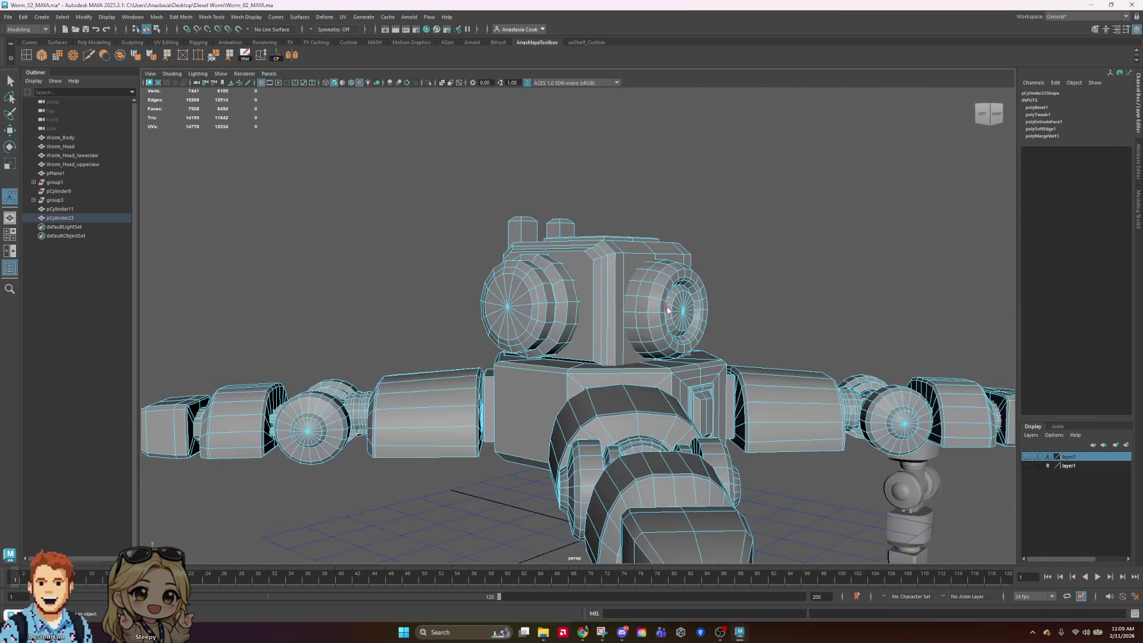
key("F8")
left_click(740, 274)
Turn the model to face front and save Worm_02_MAYA again
left_click_drag(931, 280, 862, 283, "alt")
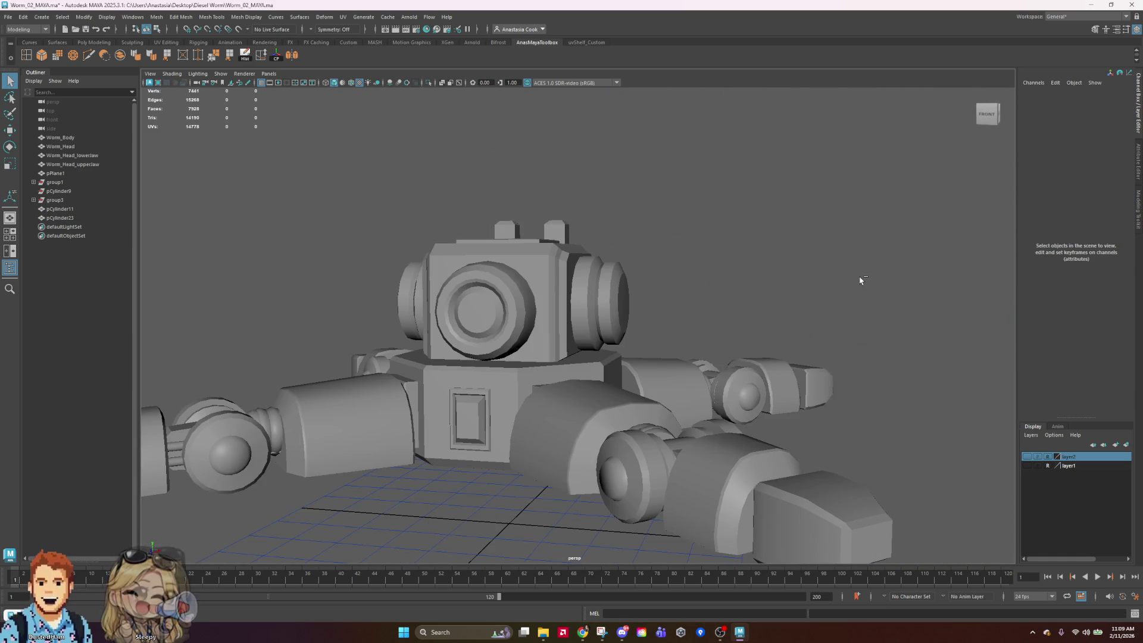
scroll(754, 320, "down", 5)
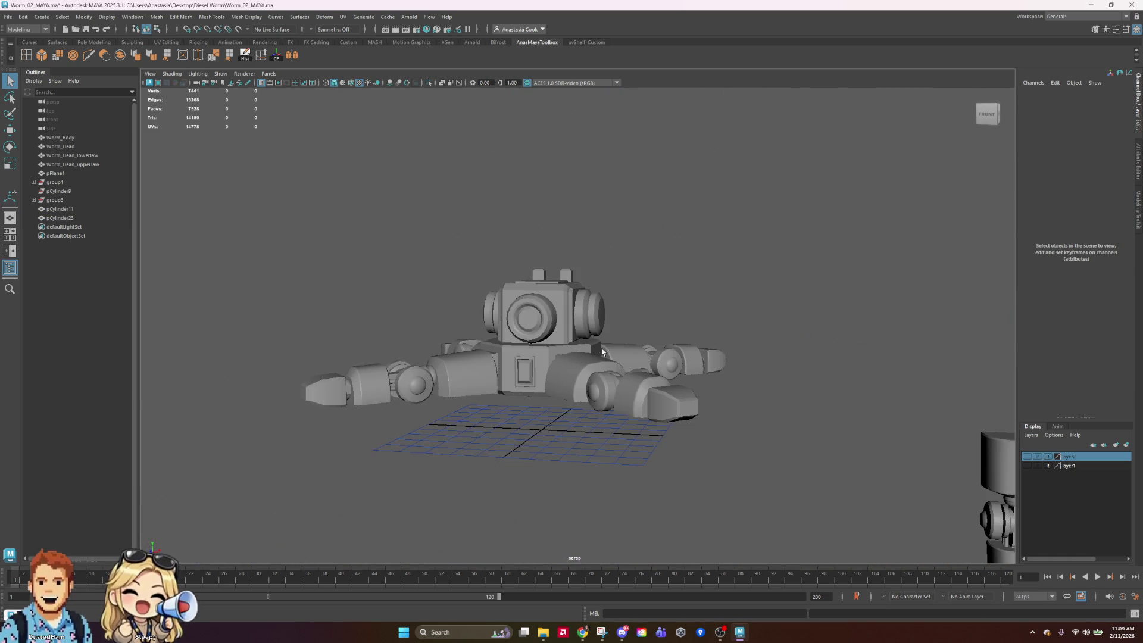
left_click_drag(601, 351, 624, 354, "alt")
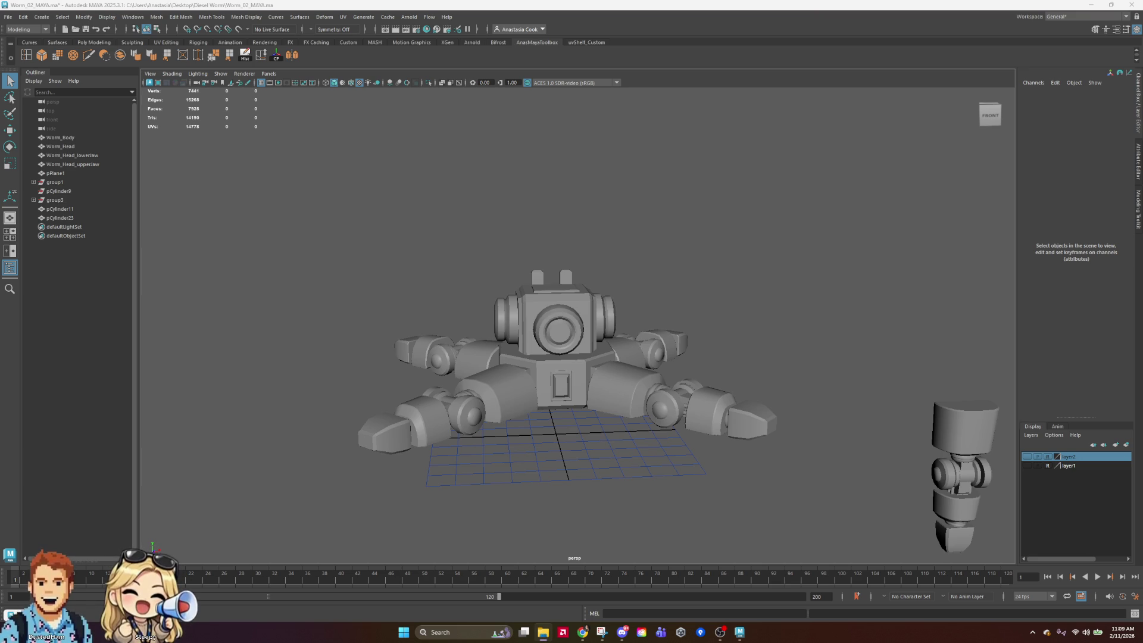
left_click(86, 29)
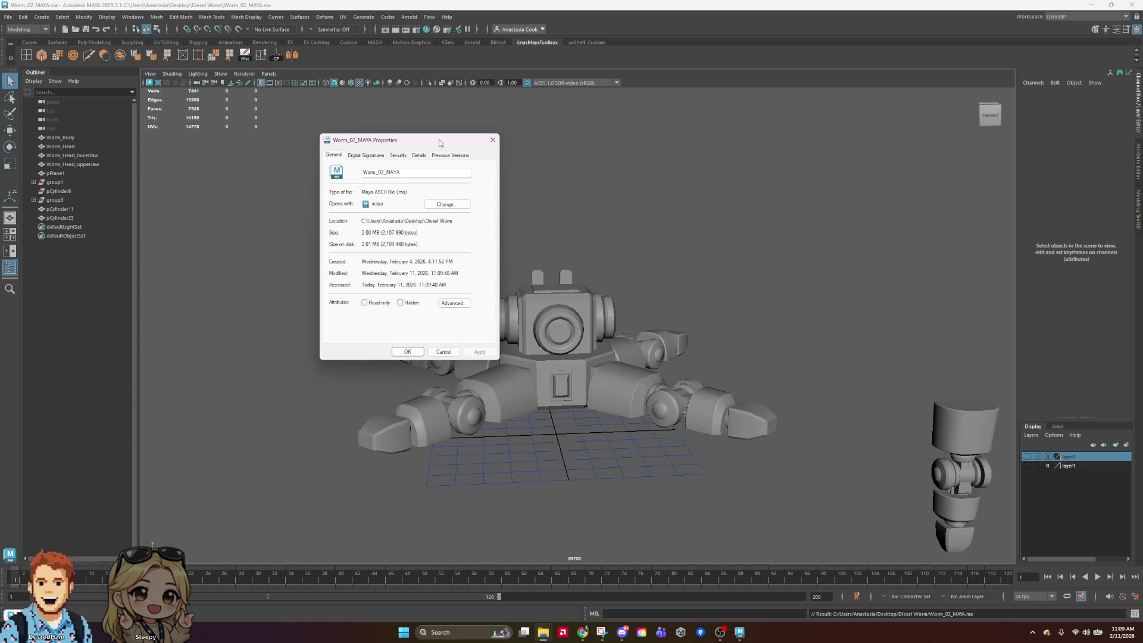
Move the Worm_02_MAYA.ma Properties dialog, check its 2.00 MB size, and close it
left_click_drag(439, 143, 489, 159)
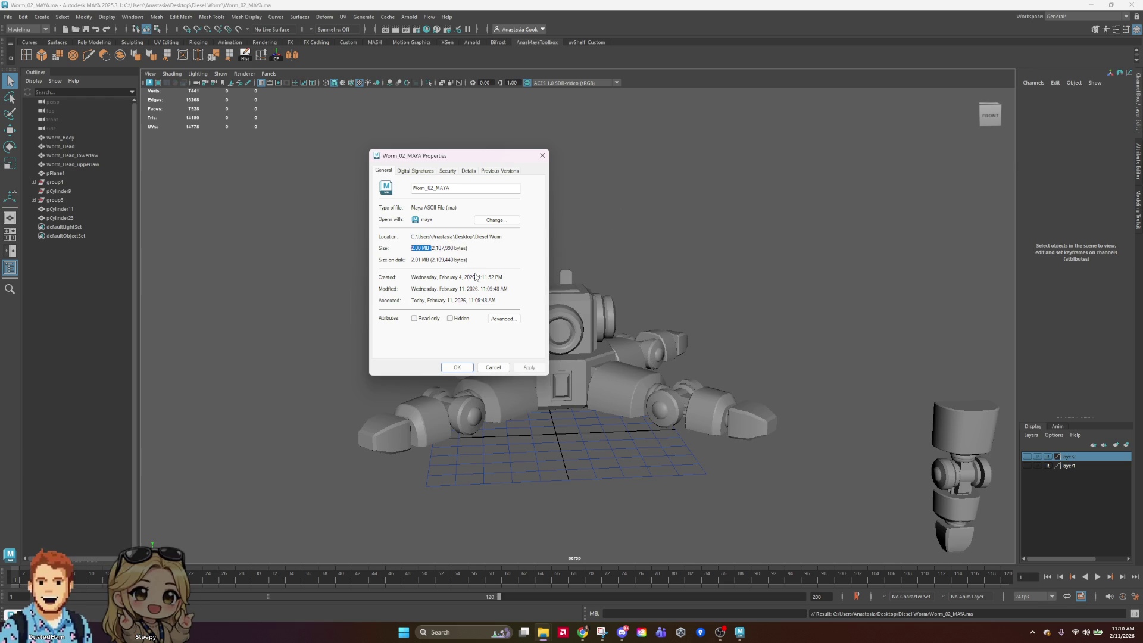
mouse_move(503, 158)
left_mouse_down()
mouse_move(227, 267)
mouse_move(499, 174)
left_mouse_up()
left_click(537, 170)
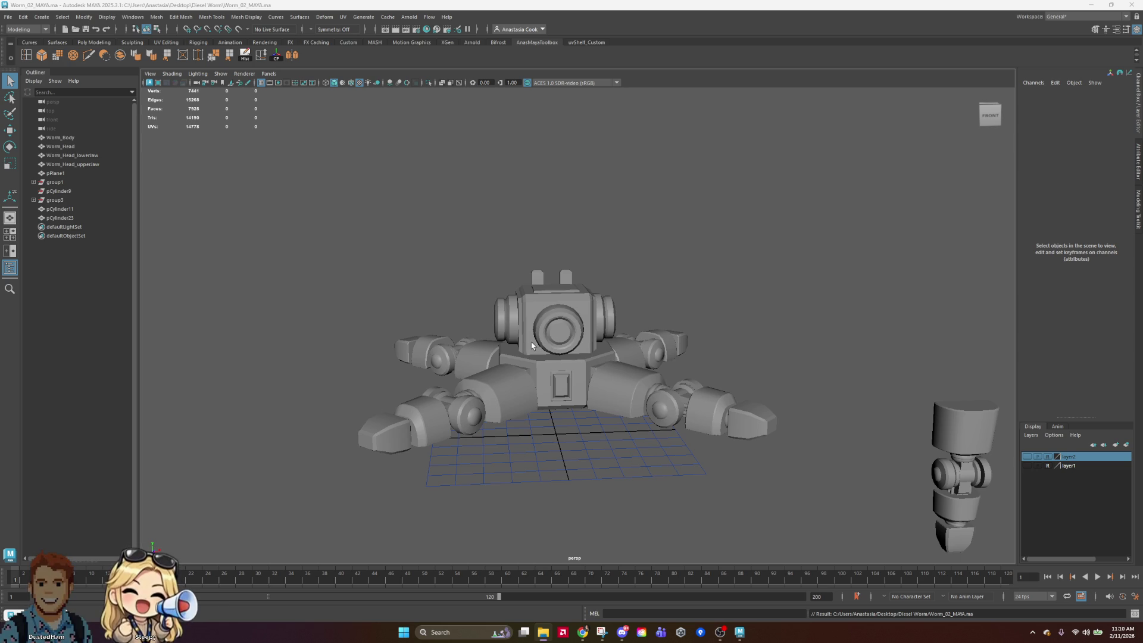
mouse_move(558, 299)
left_mouse_down("alt")
mouse_move(740, 411)
mouse_move(732, 613)
mouse_move(714, 536)
left_mouse_up("alt")
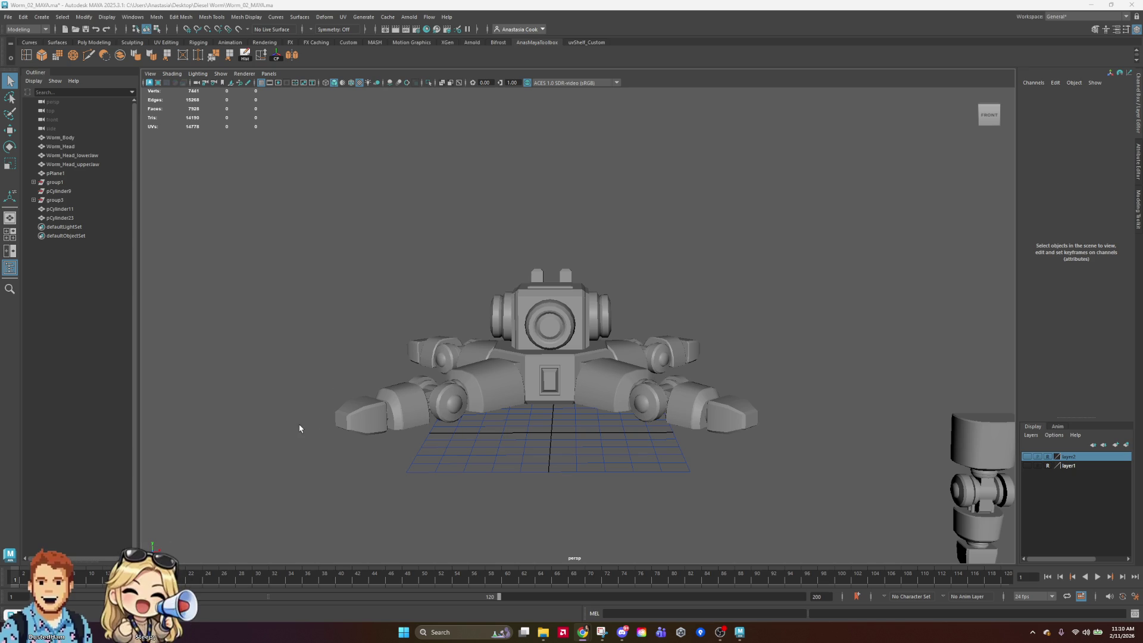
mouse_move(302, 428)
left_mouse_down()
mouse_move(834, 238)
mouse_move(834, 280)
mouse_move(695, 454)
mouse_move(614, 391)
mouse_move(646, 334)
mouse_move(655, 377)
left_mouse_up()
left_click(862, 230)
left_click(655, 315)
mouse_move(655, 316)
left_mouse_down("alt")
mouse_move(788, 294)
mouse_move(650, 400)
mouse_move(610, 468)
mouse_move(616, 442)
left_mouse_up("alt")
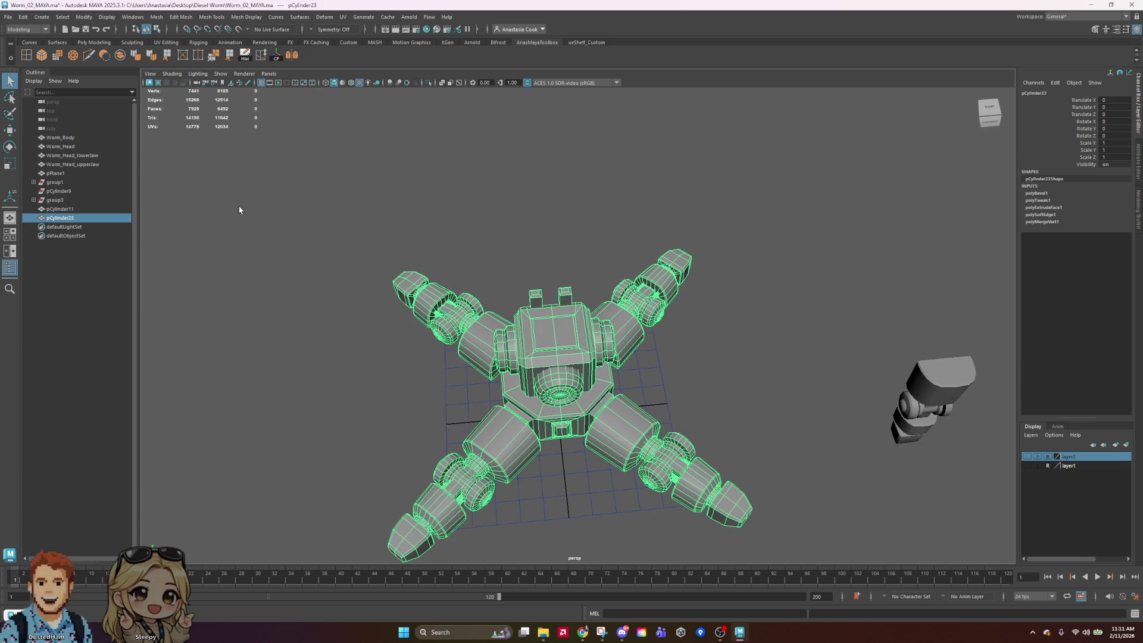
Create a polygon sphere, scale it to 14.027, and slide it along Z toward a front leg
left_click(73, 16)
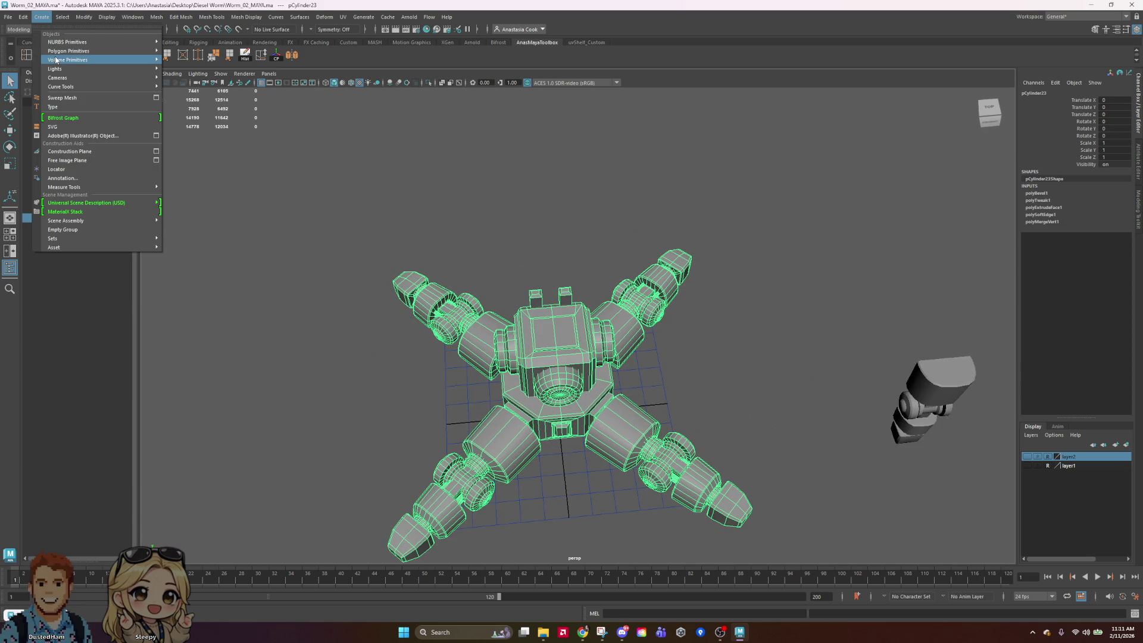
mouse_move(137, 60)
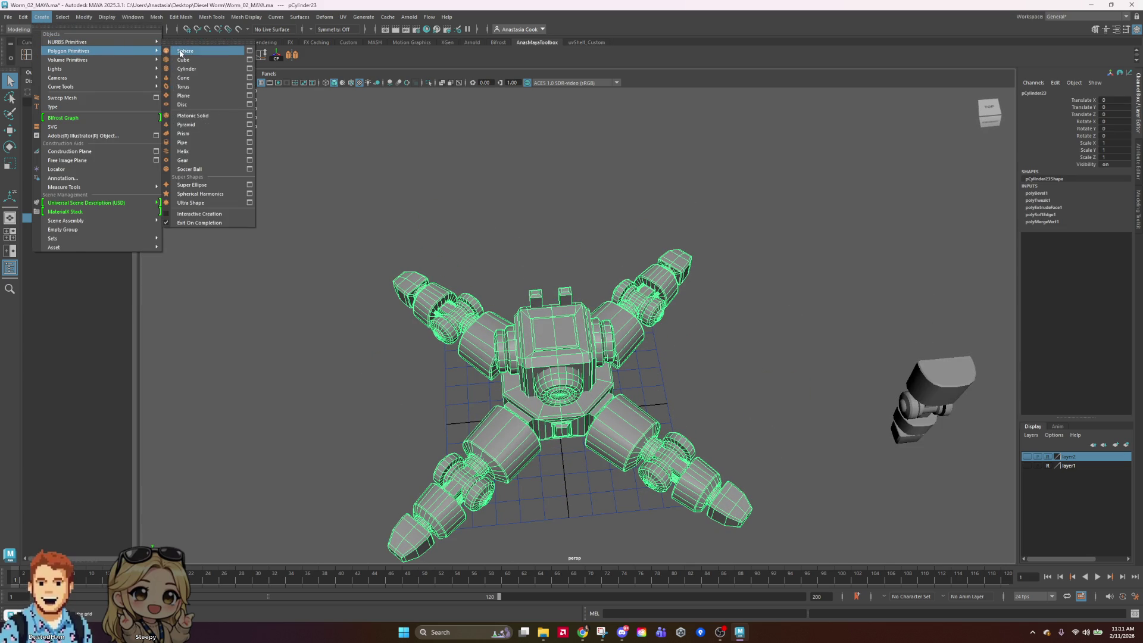
left_click(179, 52)
scroll(694, 399, "down", 5)
key("r")
mouse_move(569, 370)
left_mouse_down()
mouse_move(613, 390)
mouse_move(590, 381)
mouse_move(604, 365)
mouse_move(605, 327)
mouse_move(671, 405)
mouse_move(634, 370)
mouse_move(609, 382)
left_mouse_up()
key("w")
left_click_drag(543, 441, 551, 451)
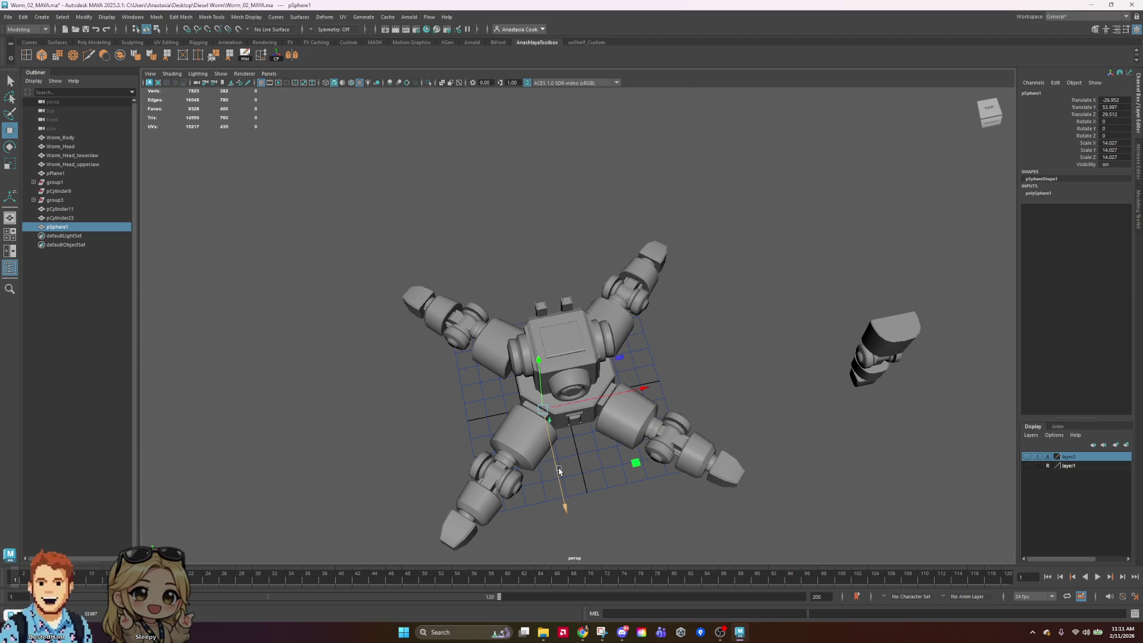
left_click(182, 77)
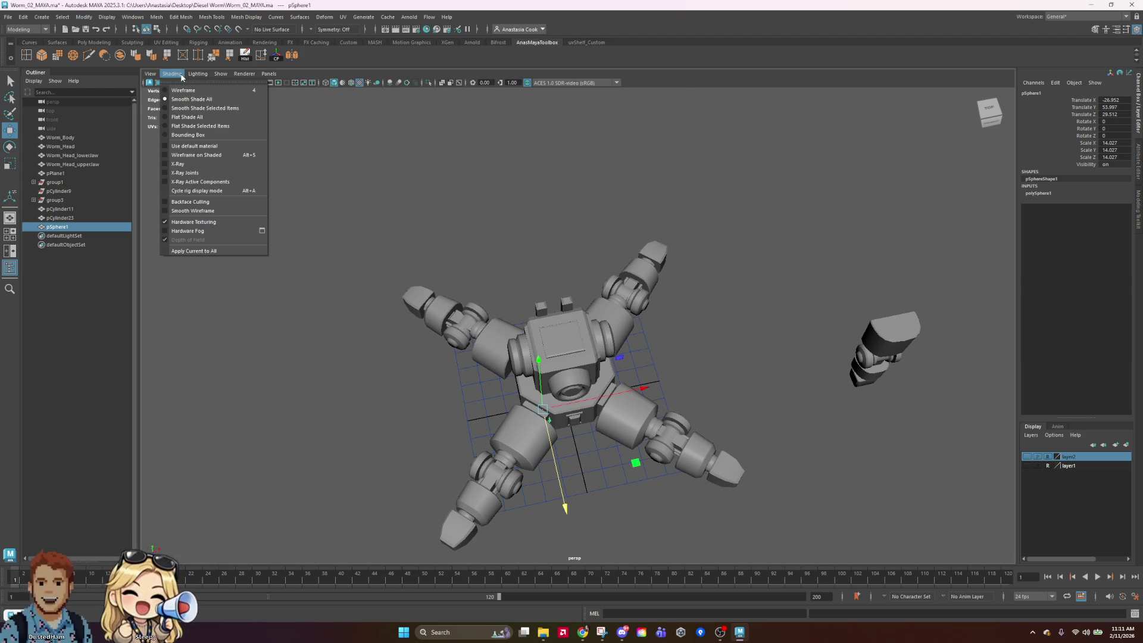
Turn on X-Ray shading and frame the model around the head and legs
left_click(165, 162)
left_click(491, 192)
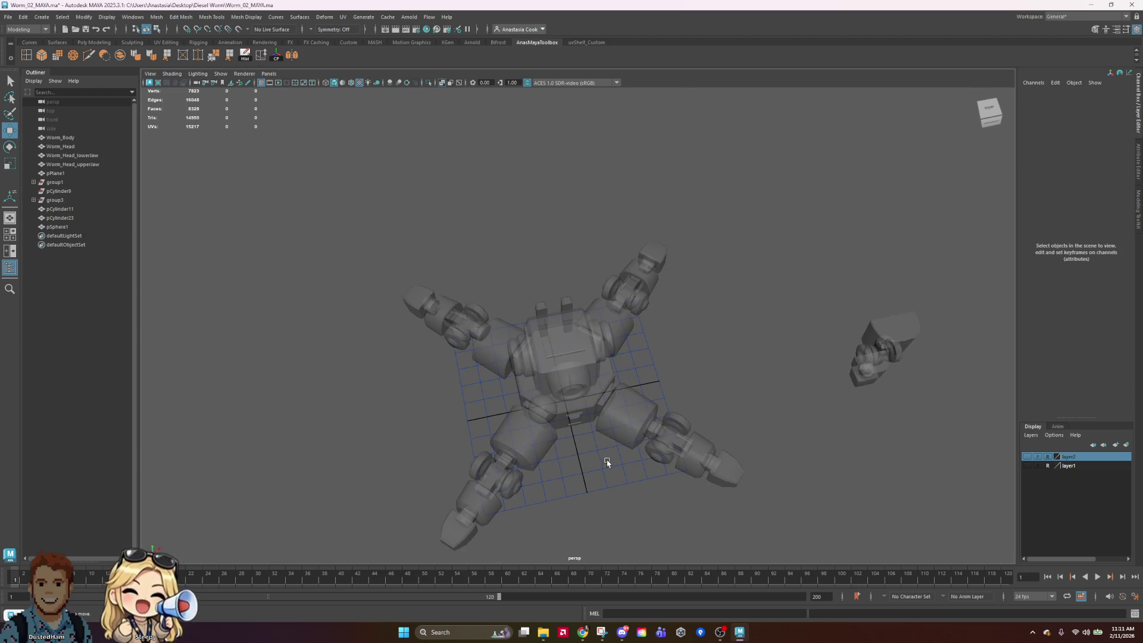
left_click_drag(605, 462, 644, 488, "alt")
left_click(585, 423)
right_click_drag(651, 449, 686, 507, "alt")
middle_click_drag(580, 501, 586, 393, "alt")
mouse_move(720, 413)
left_mouse_down("alt")
mouse_move(685, 333)
mouse_move(667, 333)
mouse_move(571, 411)
mouse_move(676, 339)
mouse_move(717, 274)
mouse_move(689, 280)
mouse_move(606, 221)
left_mouse_up("alt")
scroll(567, 415, "up", 5)
Scale pSphere1 to 12.19 and rotate it -24.512 in Y
left_click(536, 312)
mouse_move(536, 311)
left_mouse_down("alt")
mouse_move(630, 357)
mouse_move(600, 446)
mouse_move(651, 368)
mouse_move(735, 435)
mouse_move(669, 401)
mouse_move(633, 274)
mouse_move(645, 378)
mouse_move(663, 408)
left_mouse_up("alt")
key("r")
mouse_move(584, 366)
left_mouse_down()
mouse_move(569, 367)
mouse_move(727, 378)
mouse_move(641, 340)
mouse_move(749, 341)
mouse_move(733, 339)
mouse_move(671, 429)
mouse_move(751, 454)
mouse_move(655, 319)
mouse_move(620, 311)
mouse_move(668, 340)
mouse_move(822, 324)
mouse_move(817, 222)
mouse_move(835, 373)
mouse_move(797, 372)
left_mouse_up()
scroll(642, 347, "up", 3)
key("w")
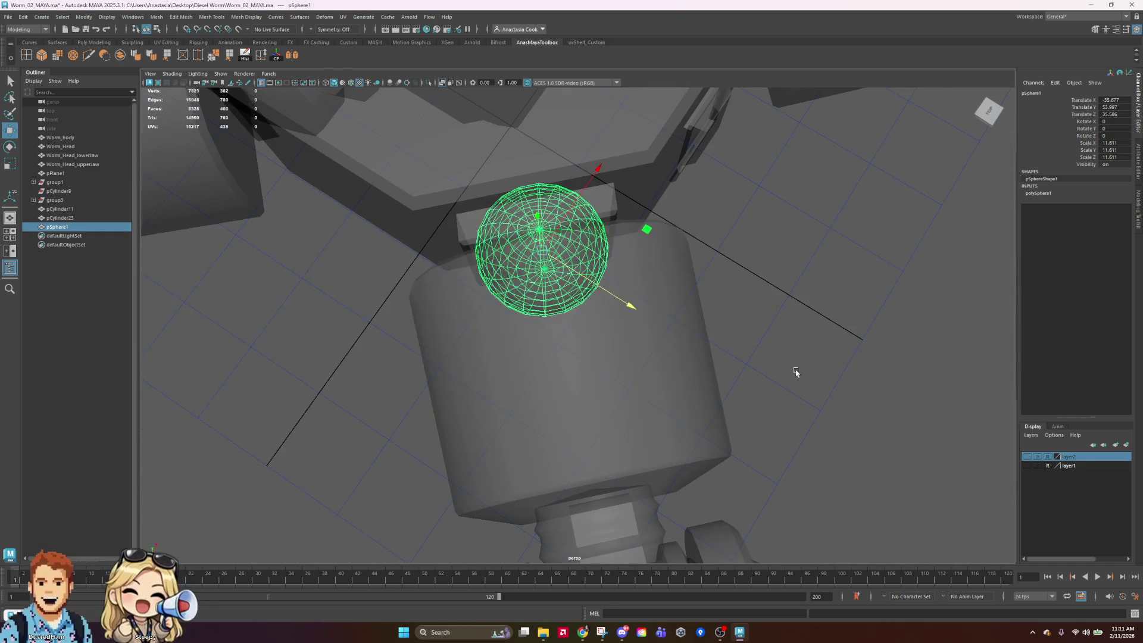
key("e")
left_click_drag(592, 335, 552, 350)
key("r")
mouse_move(837, 320)
left_mouse_down("alt")
mouse_move(760, 266)
mouse_move(755, 276)
mouse_move(822, 327)
left_mouse_up("alt")
mouse_move(562, 244)
left_mouse_down()
mouse_move(850, 319)
mouse_move(766, 294)
mouse_move(793, 286)
mouse_move(683, 226)
mouse_move(661, 226)
left_mouse_up()
Seat the sphere at the leg base and expand polySphere1 in the Channel Box
key("w")
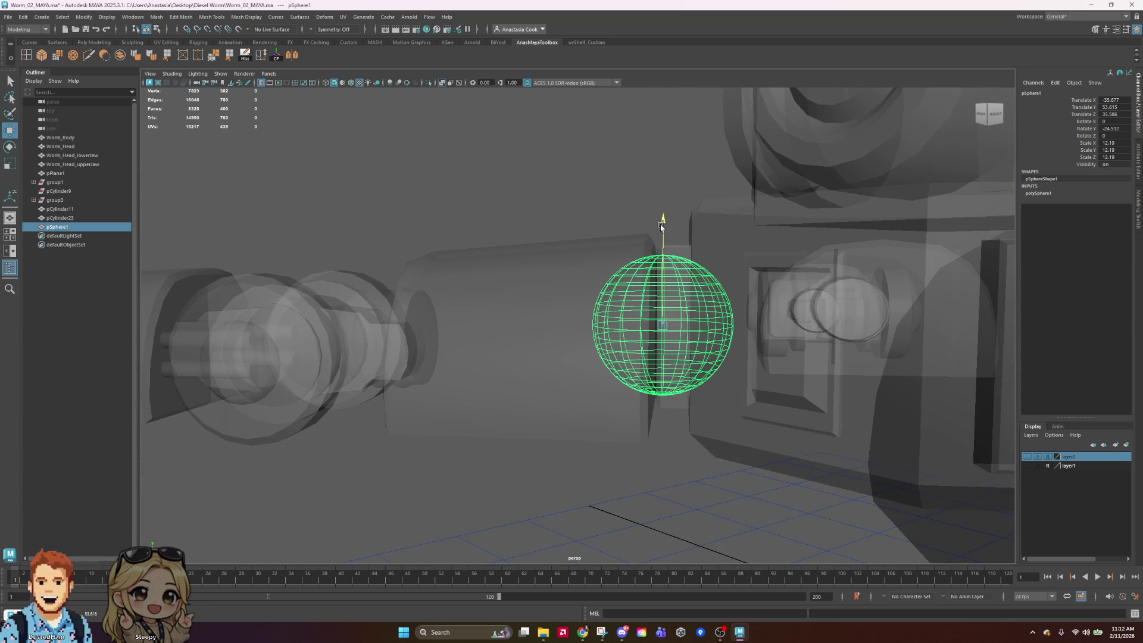
mouse_move(742, 331)
left_mouse_down("alt")
mouse_move(666, 396)
mouse_move(679, 369)
mouse_move(705, 413)
left_mouse_up("alt")
scroll(605, 409, "down", 10)
mouse_move(605, 409)
left_mouse_down("alt")
mouse_move(536, 403)
mouse_move(604, 403)
left_mouse_up("alt")
scroll(554, 357, "up", 10)
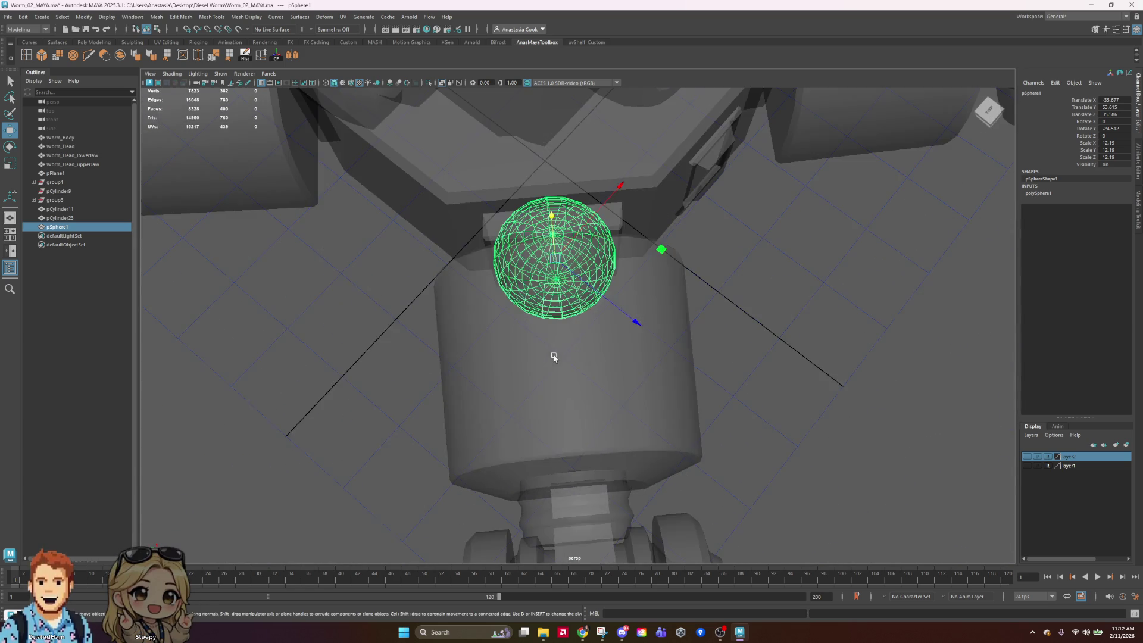
mouse_move(554, 356)
left_mouse_down("alt")
mouse_move(819, 294)
mouse_move(849, 387)
left_mouse_up("alt")
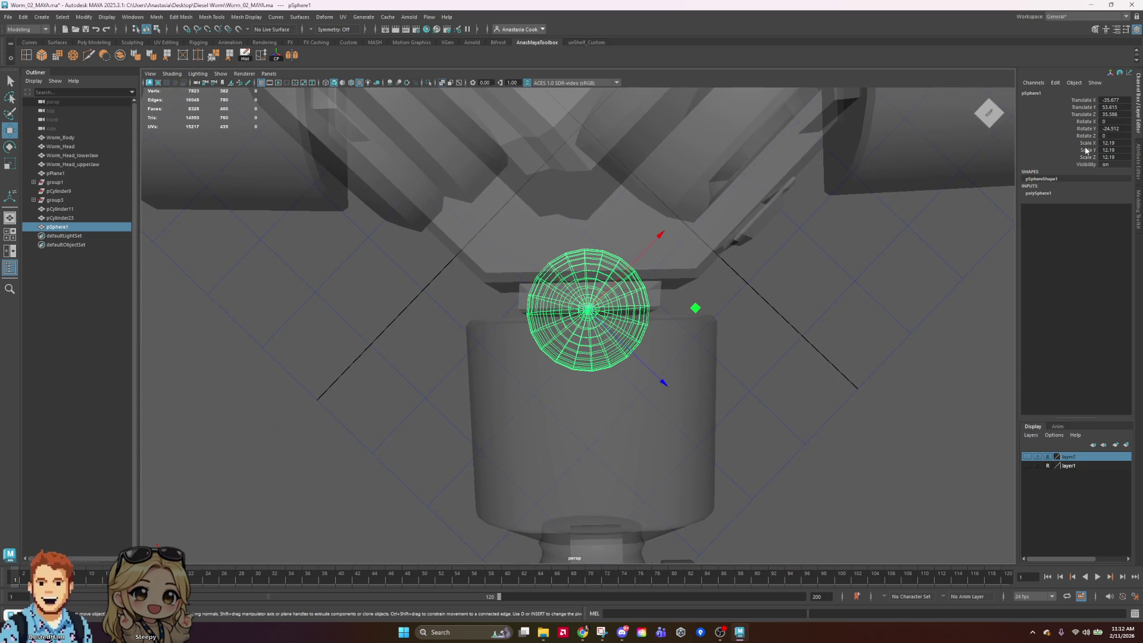
left_click(1054, 191)
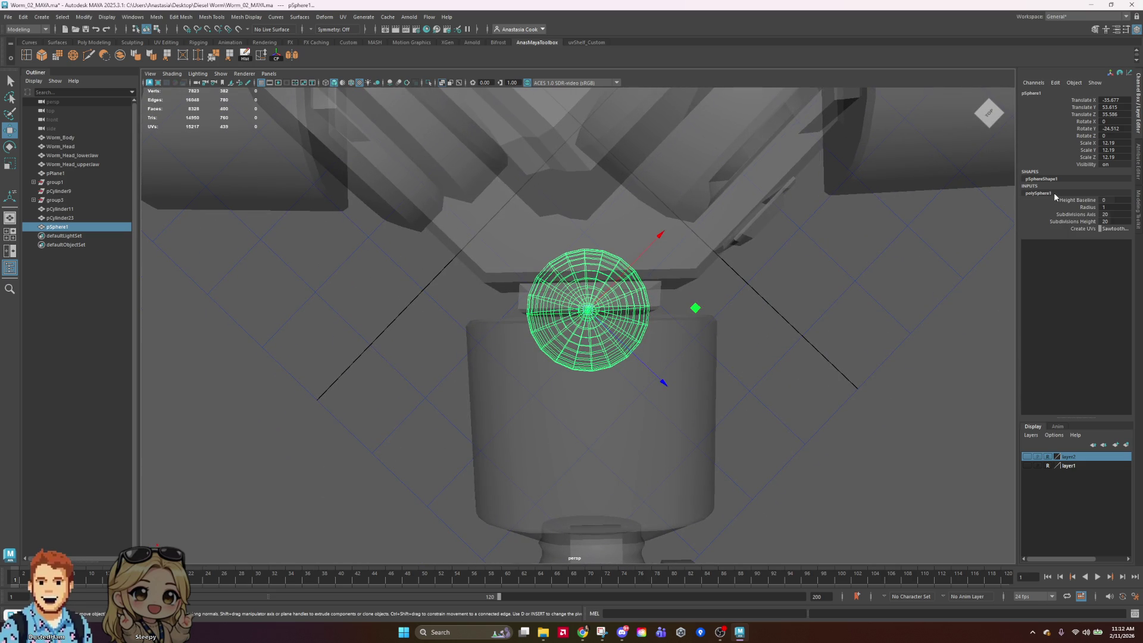
Set the sphere's Subdivisions Axis to 16 and turn it slightly to line up its edges
double_click(1114, 213)
key("BackSpace")
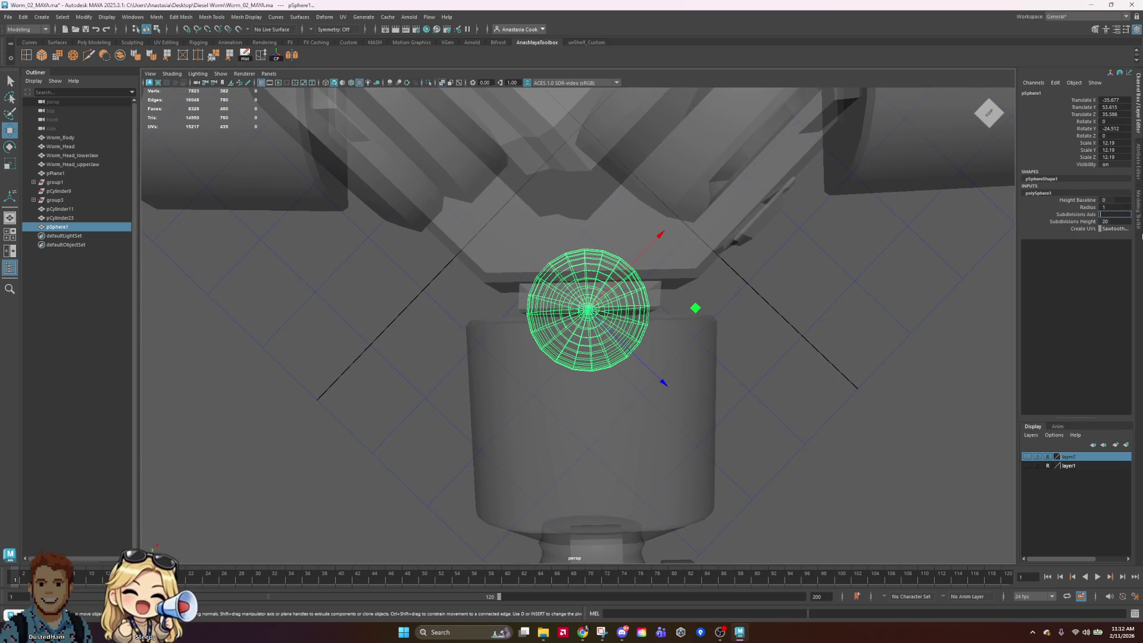
type("12")
type("15")
key("Return")
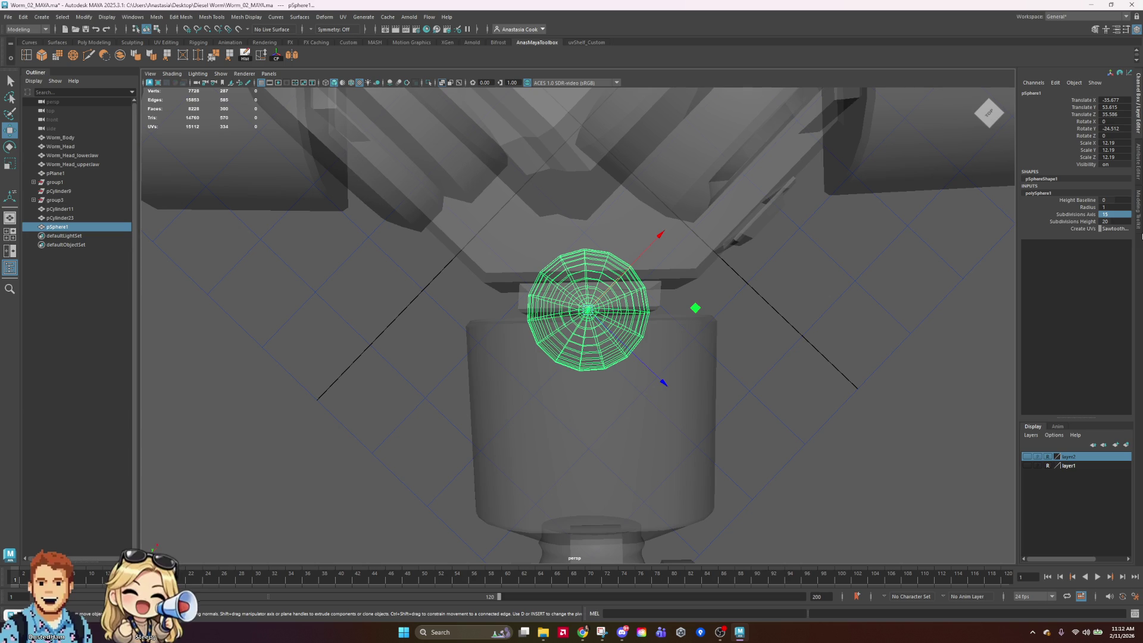
key("e")
mouse_move(676, 363)
left_mouse_down()
mouse_move(661, 365)
mouse_move(685, 350)
mouse_move(677, 363)
left_mouse_up()
key("ctrl+z")
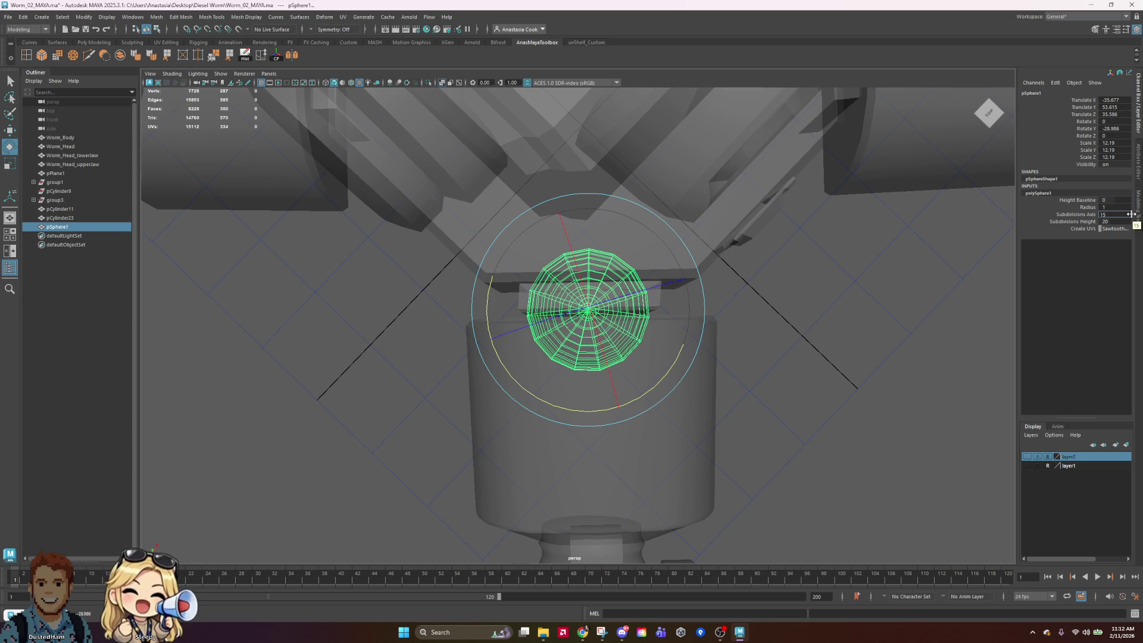
key("Return")
left_click_drag(644, 391, 665, 384)
Select the sphere's upper-half faces and delete them
right_click_drag(757, 285, 768, 268)
mouse_move(767, 202)
left_mouse_down()
mouse_move(562, 286)
mouse_move(511, 288)
mouse_move(622, 306)
left_mouse_up()
key("Delete")
key("Delete")
Delete the stray fan faces left at the half-sphere's edge
scroll(598, 304, "up", 4)
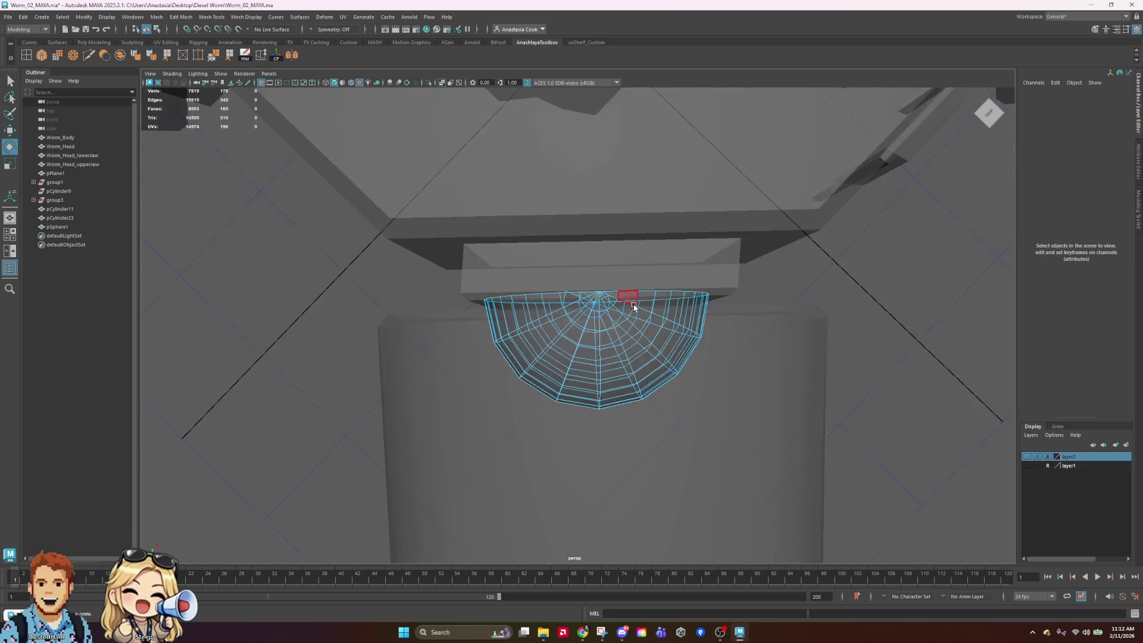
scroll(821, 298, "down", 2)
mouse_move(747, 302)
left_mouse_down("alt")
mouse_move(735, 319)
mouse_move(720, 215)
left_mouse_up("alt")
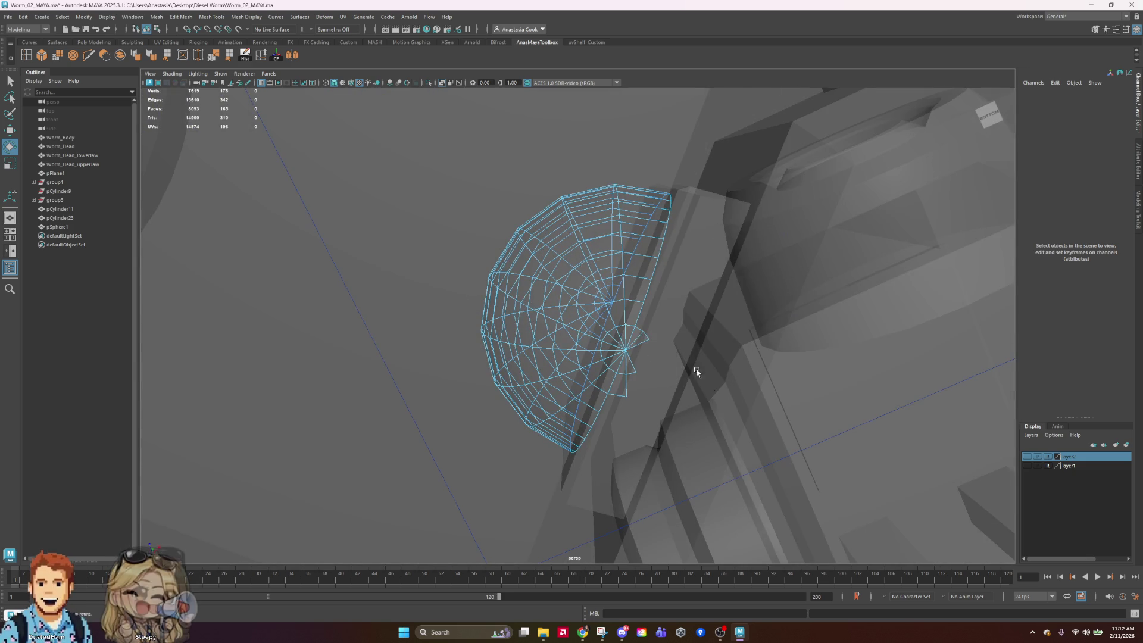
mouse_move(753, 471)
left_mouse_down("alt")
mouse_move(748, 449)
mouse_move(755, 464)
left_mouse_up("alt")
left_click_drag(669, 329, 625, 396)
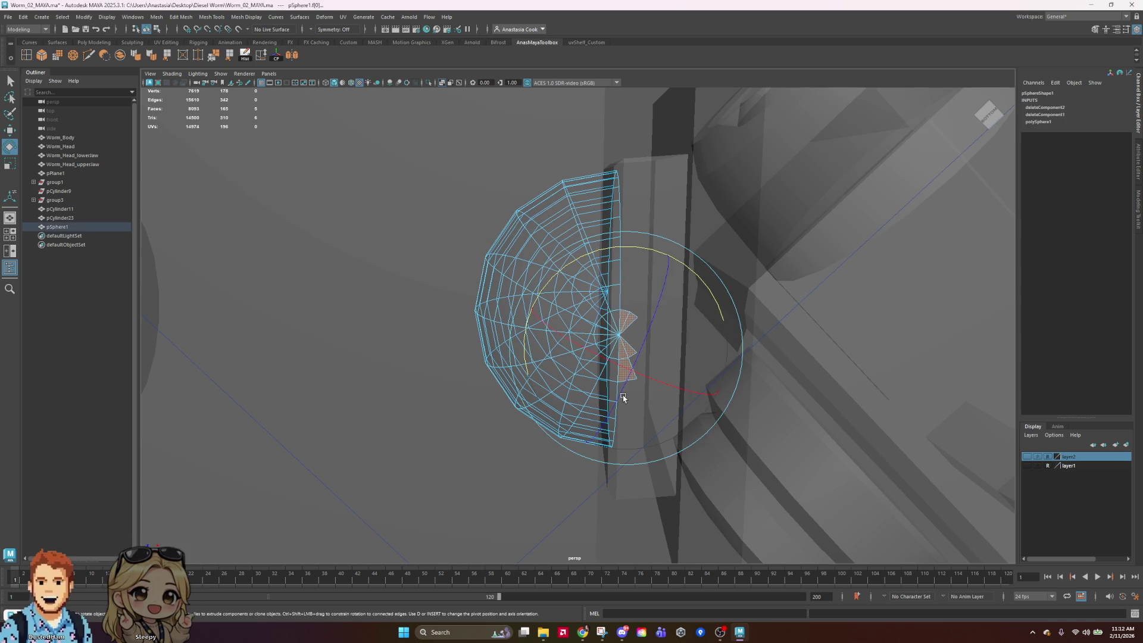
key("Delete")
mouse_move(702, 255)
left_mouse_down("alt")
mouse_move(822, 349)
mouse_move(817, 365)
mouse_move(804, 351)
left_mouse_up("alt")
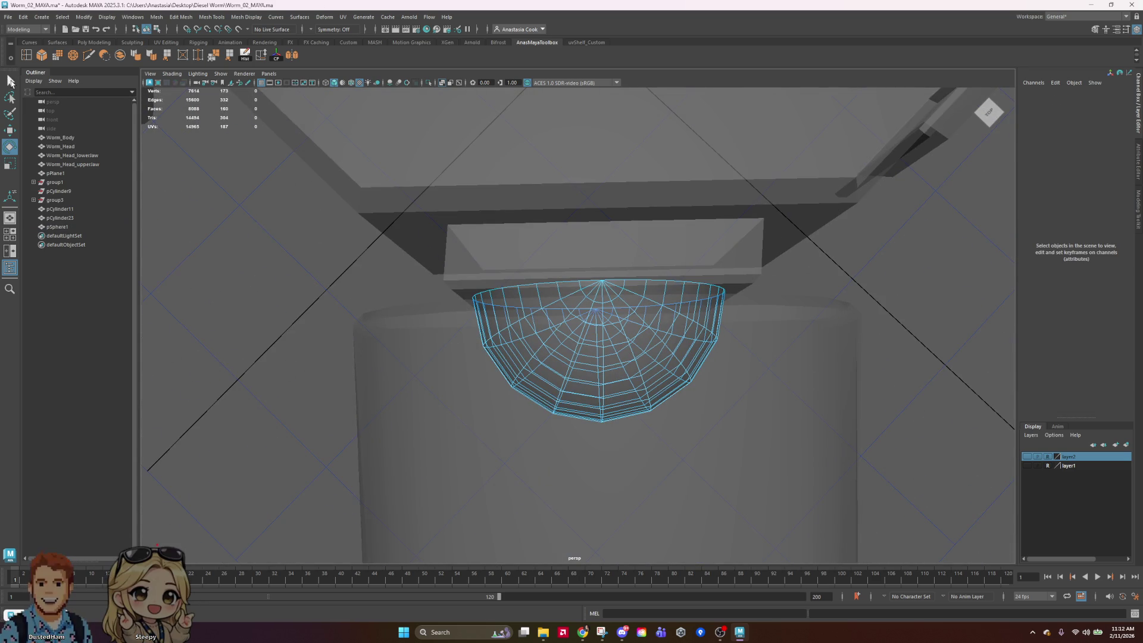
Move the half-sphere cap in Object Mode under the body onto the leg base
right_click_drag(684, 301, 760, 276)
key("w")
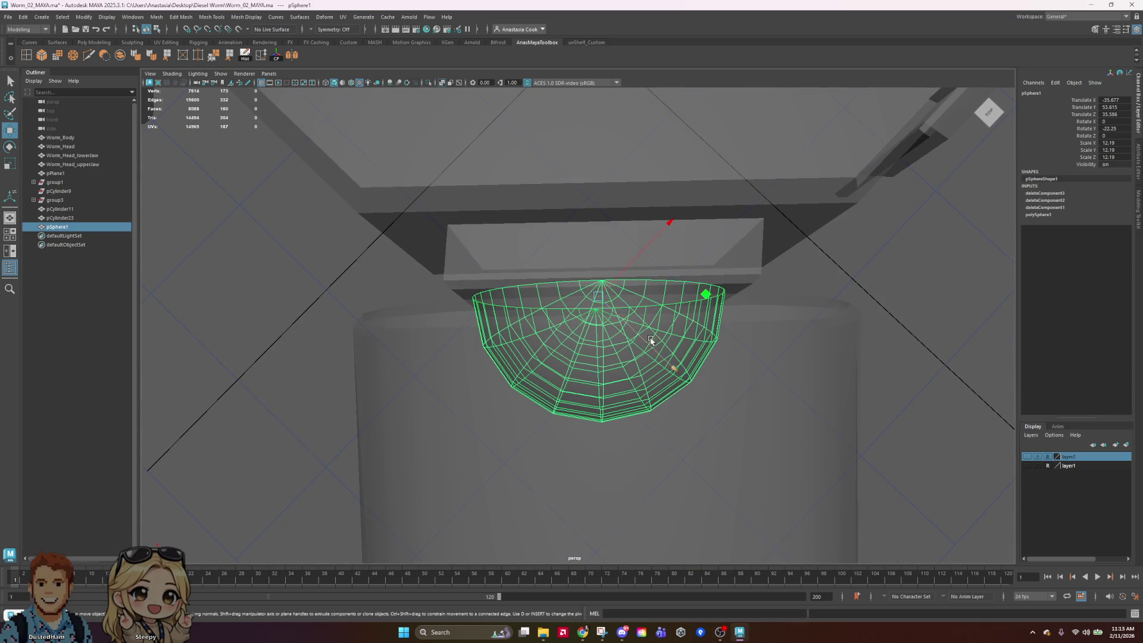
left_click_drag(646, 245, 648, 238)
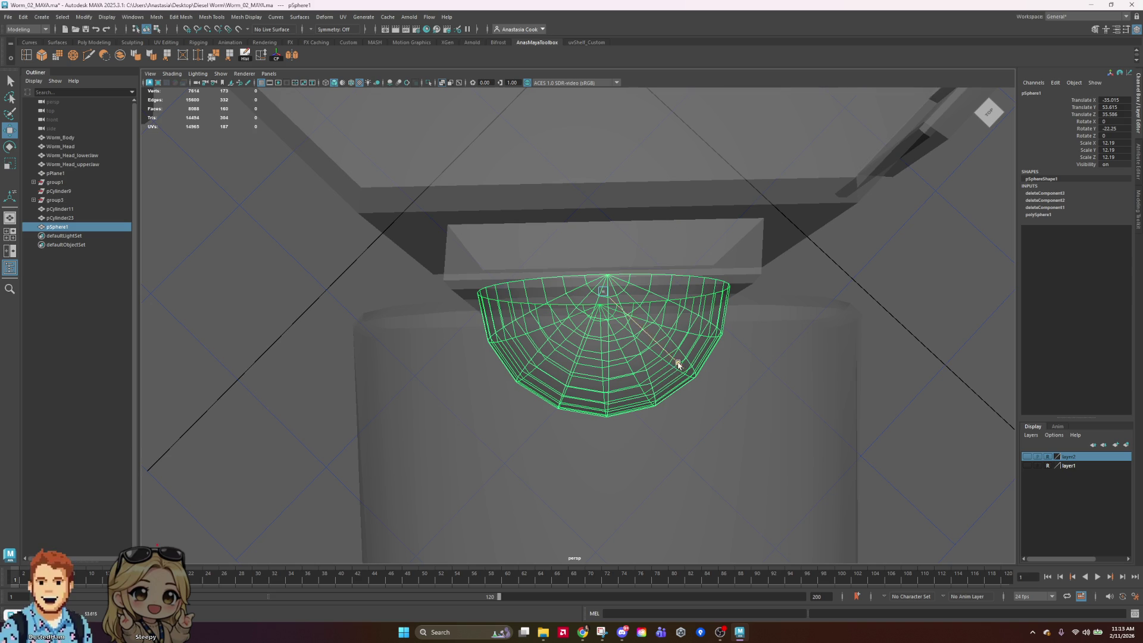
middle_click_drag(678, 364, 669, 357)
mouse_move(645, 227)
middle_mouse_down()
mouse_move(667, 210)
mouse_move(685, 298)
mouse_move(675, 341)
middle_mouse_up()
mouse_move(792, 449)
left_mouse_down("alt")
mouse_move(753, 422)
mouse_move(605, 429)
mouse_move(620, 409)
mouse_move(704, 406)
mouse_move(701, 396)
left_mouse_up("alt")
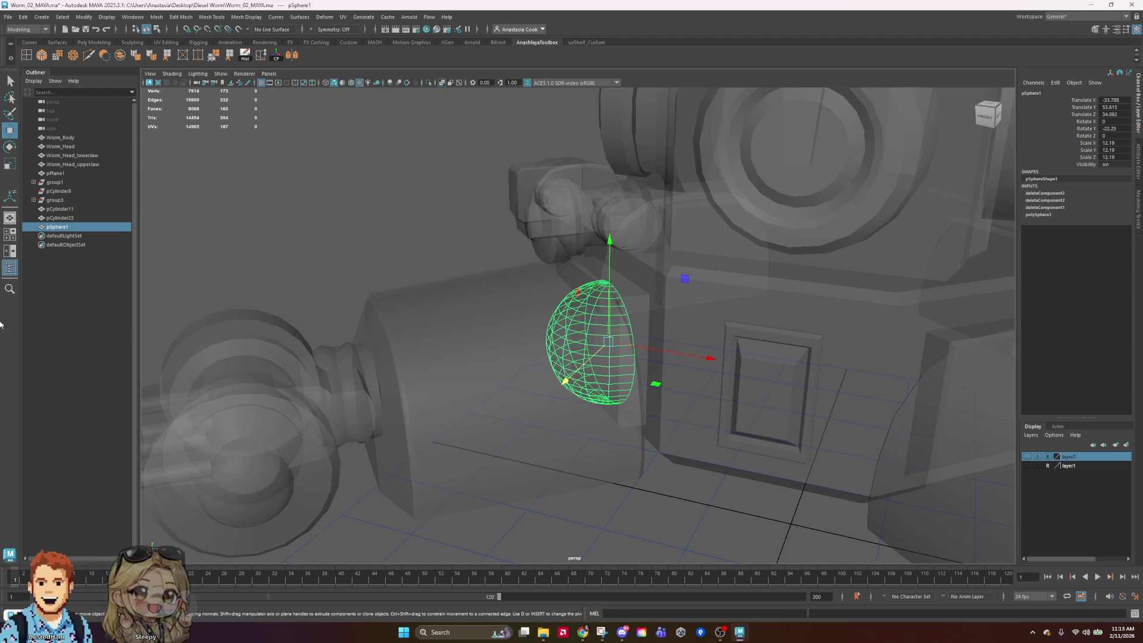
right_click_drag(698, 315, 700, 450, "alt")
left_click(698, 447)
mouse_move(698, 447)
left_mouse_down("alt")
mouse_move(643, 456)
mouse_move(557, 441)
mouse_move(610, 426)
left_mouse_up("alt")
scroll(635, 437, "up", 10)
left_click(698, 361)
scroll(697, 361, "down", 10)
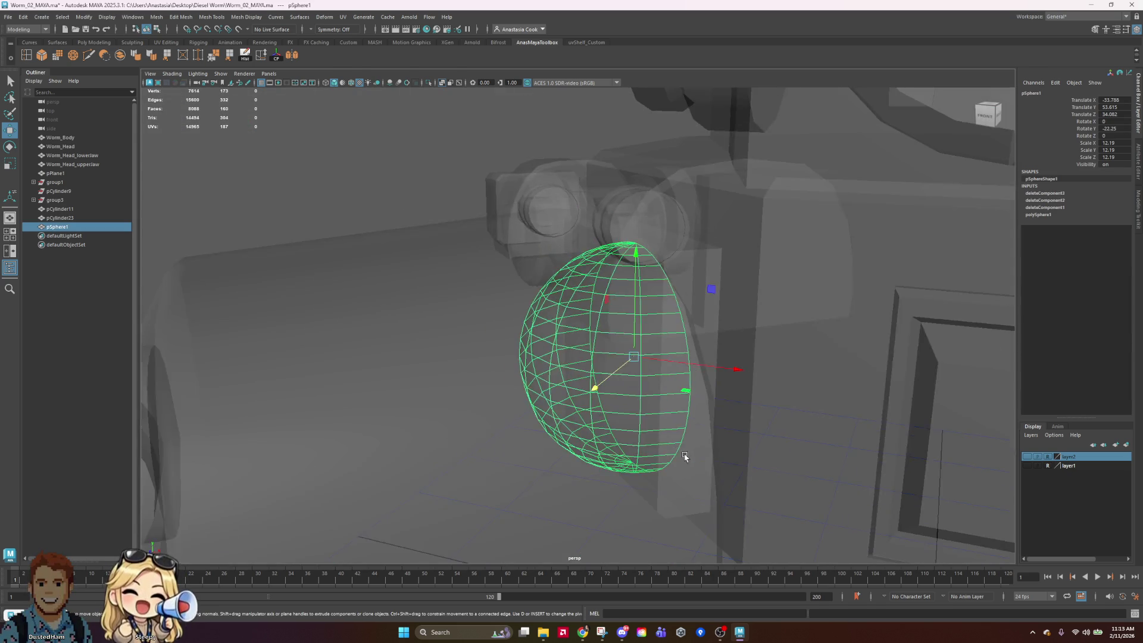
mouse_move(689, 460)
left_mouse_down("alt")
mouse_move(786, 515)
mouse_move(768, 508)
left_mouse_up("alt")
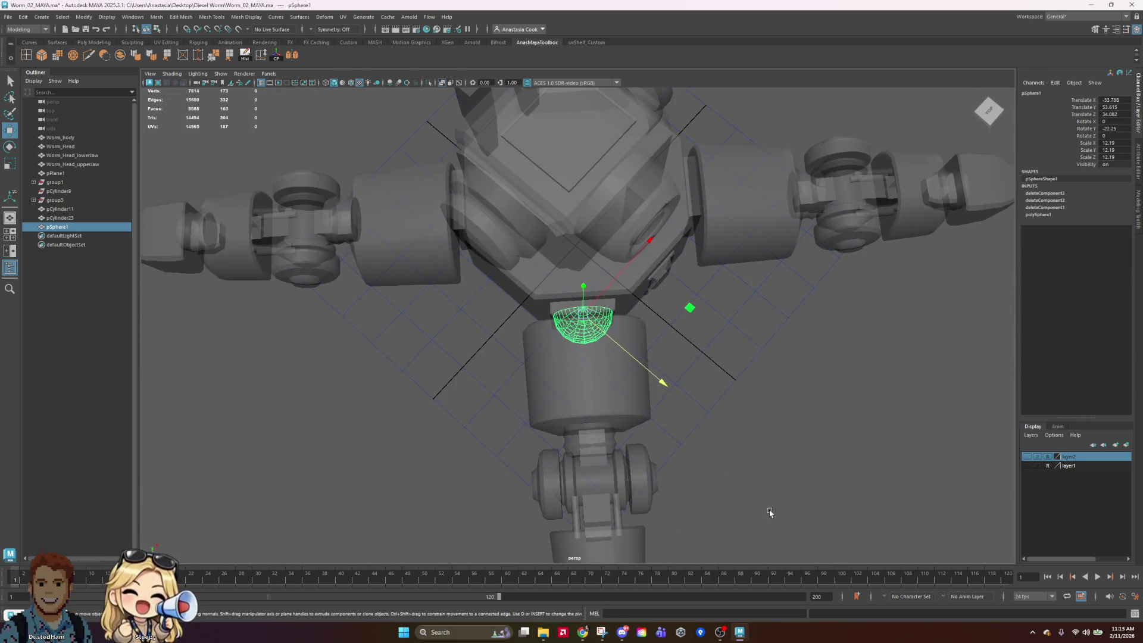
mouse_move(842, 383)
left_mouse_down("alt")
mouse_move(786, 395)
mouse_move(798, 378)
mouse_move(695, 383)
mouse_move(635, 480)
mouse_move(667, 494)
mouse_move(623, 480)
left_mouse_up("alt")
In the top view, move the half-sphere cap's pivot to the body centre
middle_click_drag(732, 438, 866, 451, "alt")
key("space")
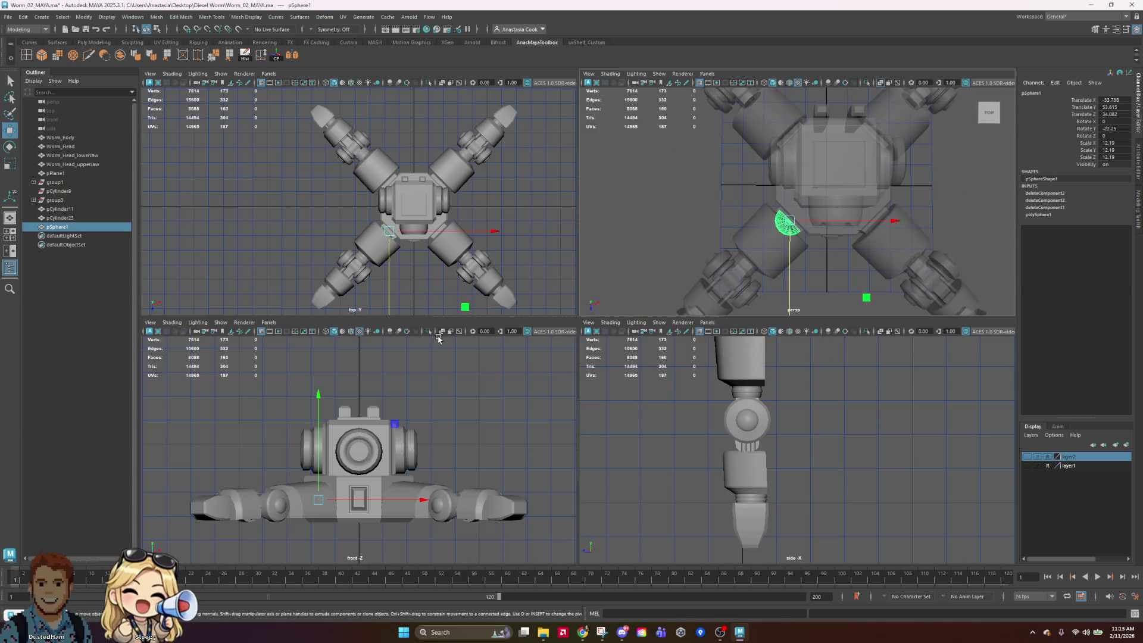
key("space")
key("d")
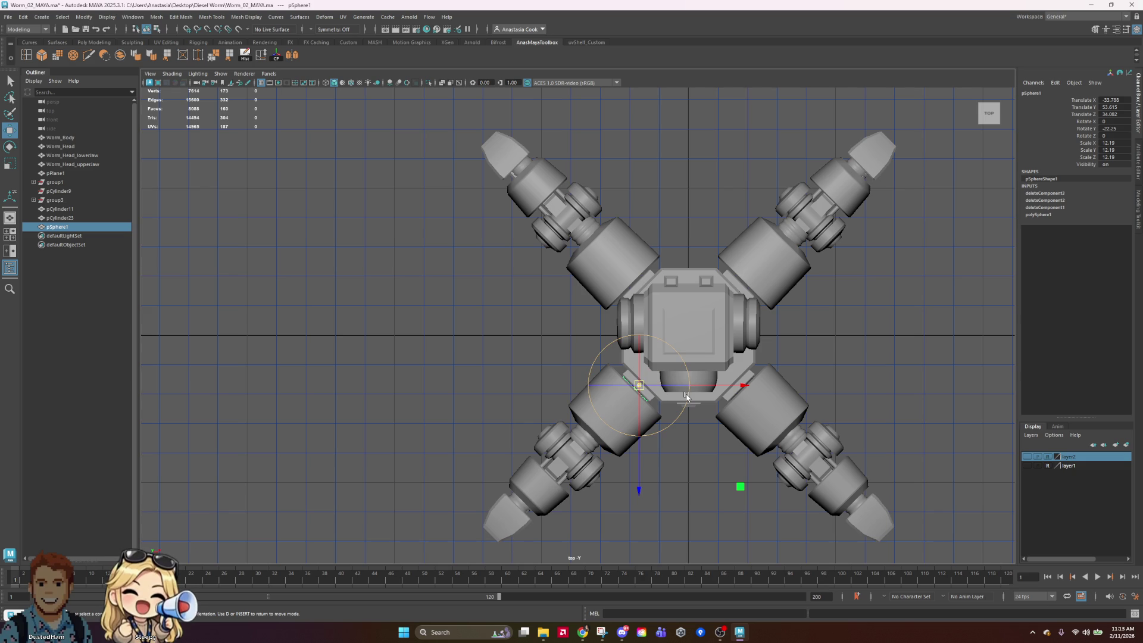
left_click_drag(640, 384, 689, 334)
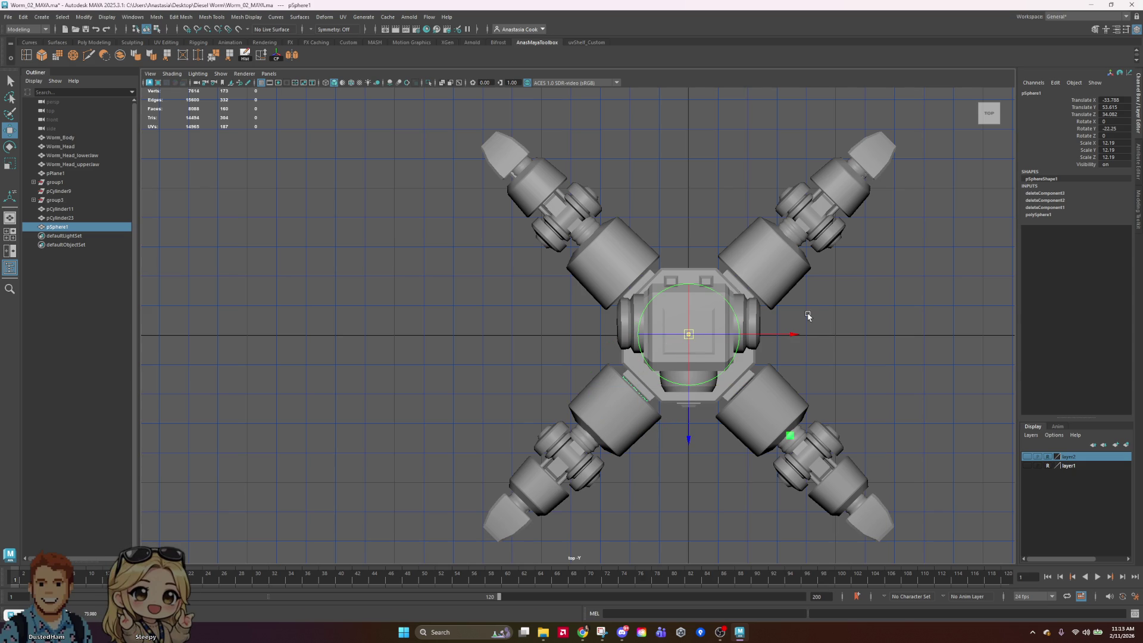
Duplicate the cap and rotate the copy about the centre onto the second leg base
key("ctrl+d")
key("r")
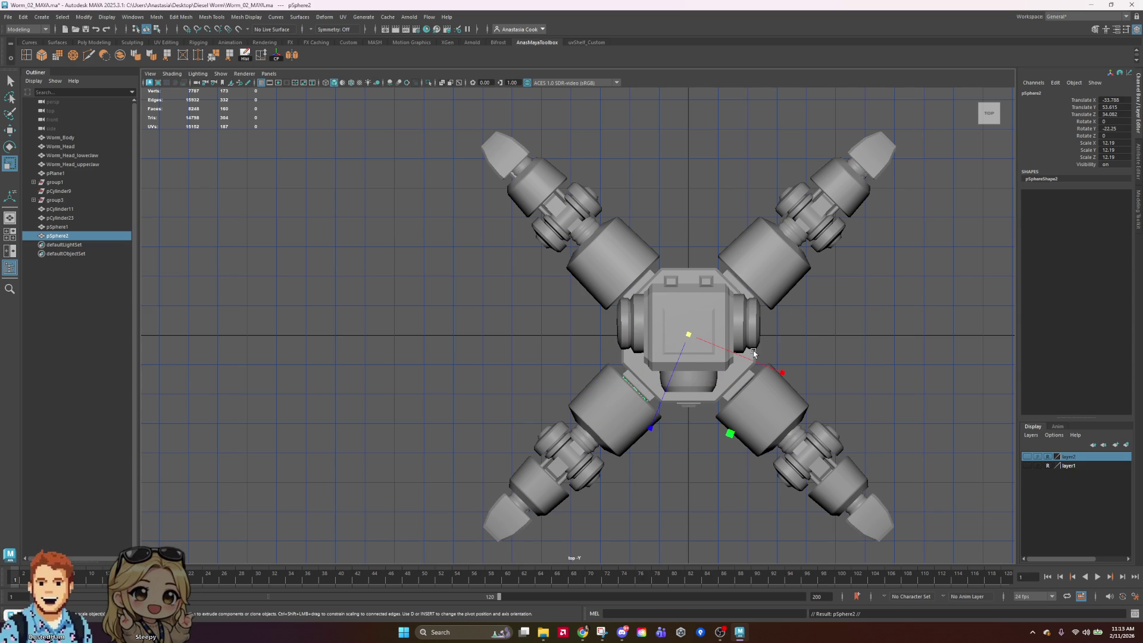
key("e")
mouse_move(717, 434)
left_mouse_down()
mouse_move(635, 411)
mouse_move(616, 360)
left_mouse_up()
mouse_move(626, 407)
left_mouse_down()
mouse_move(614, 409)
mouse_move(622, 375)
mouse_move(626, 398)
left_mouse_up()
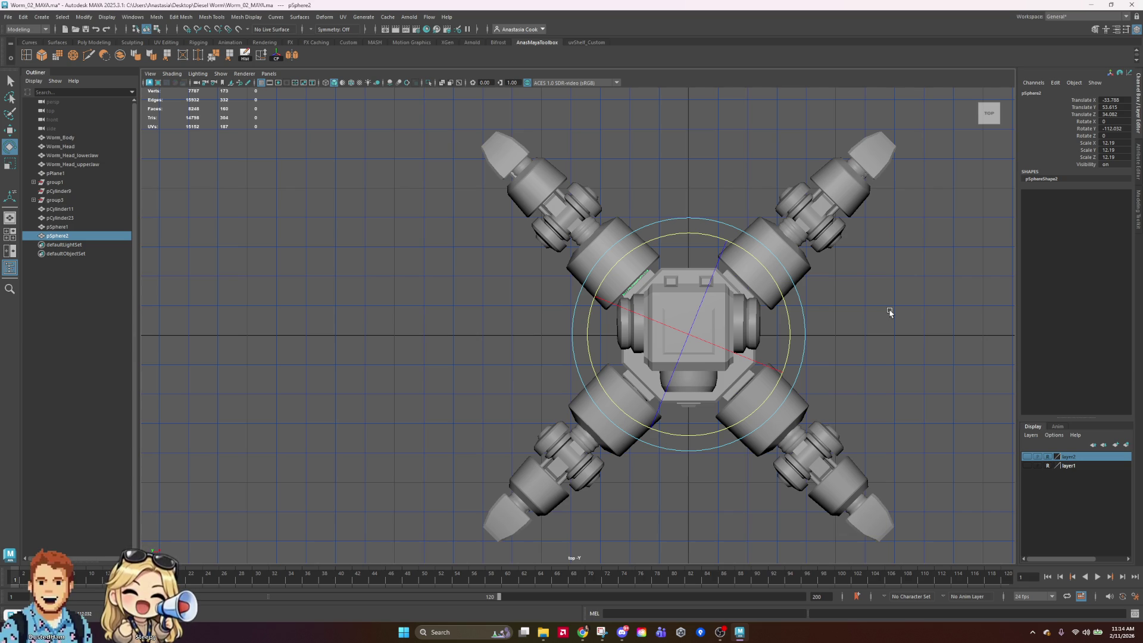
Add two more rotated copies at the third and fourth leg bases, then deselect
key("ctrl+d")
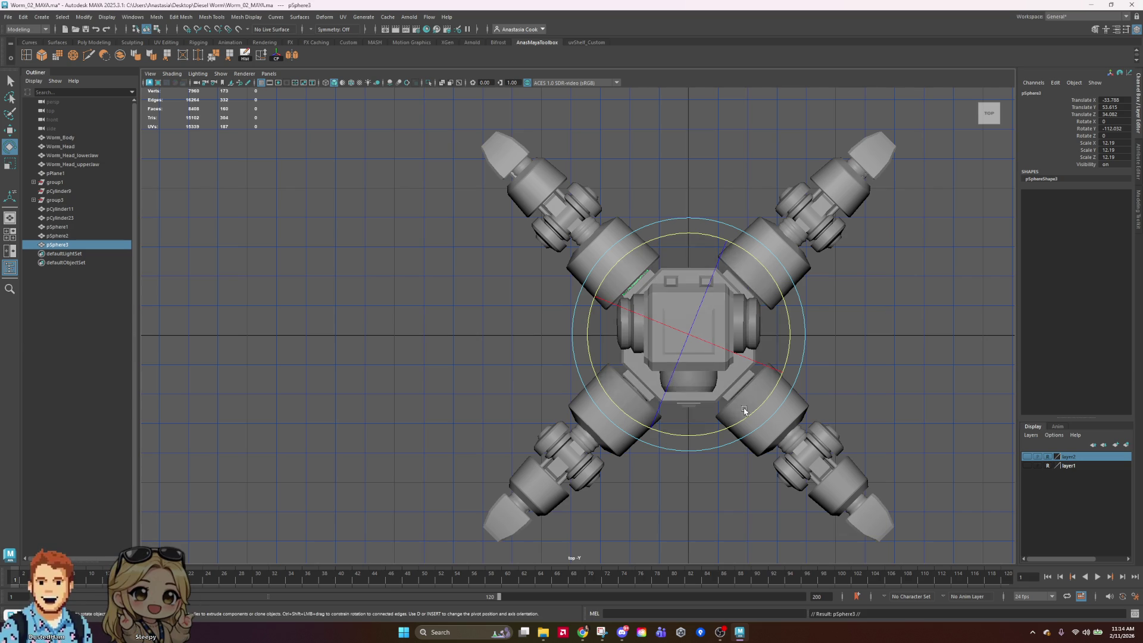
mouse_move(753, 412)
left_mouse_down()
mouse_move(661, 433)
mouse_move(557, 430)
mouse_move(571, 427)
left_mouse_up()
key("ctrl+d")
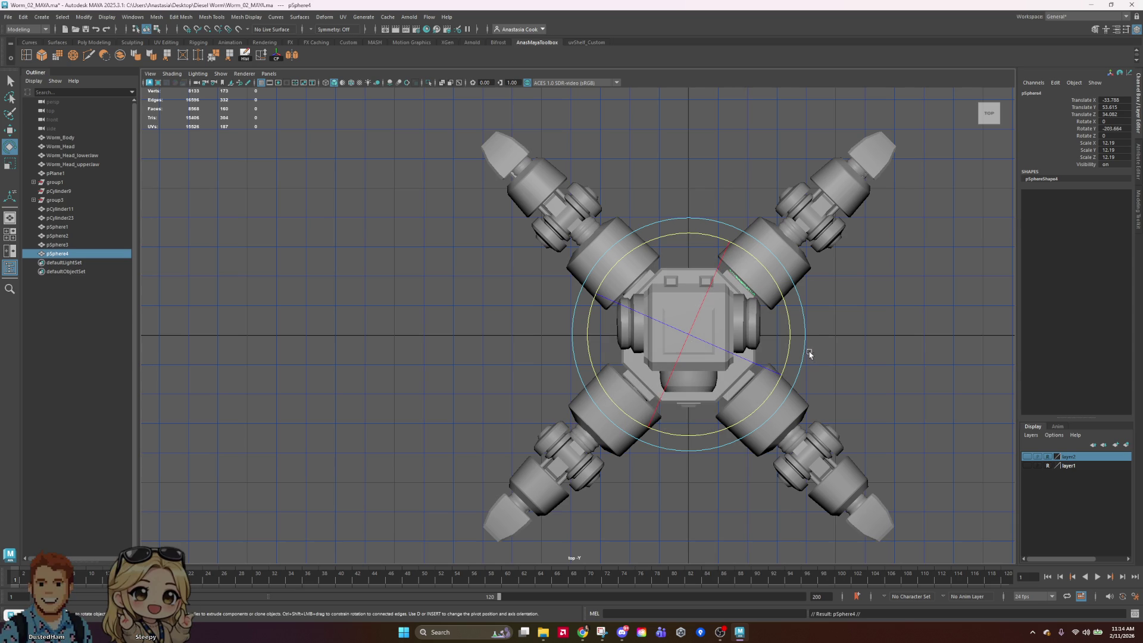
left_click_drag(782, 298, 739, 458)
left_click(882, 322)
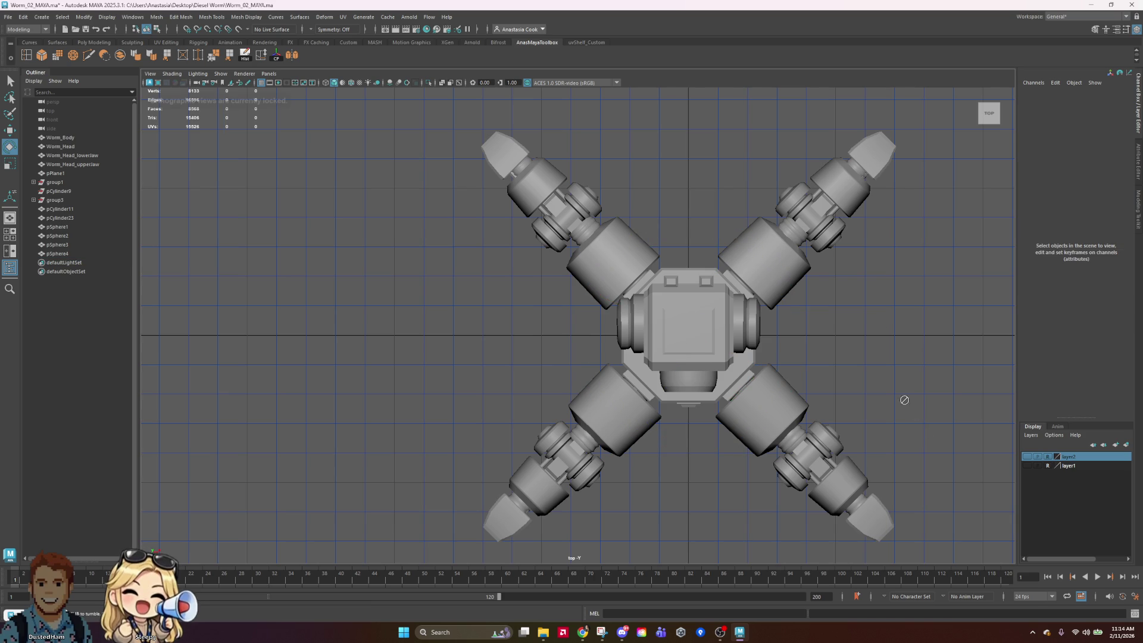
key("space")
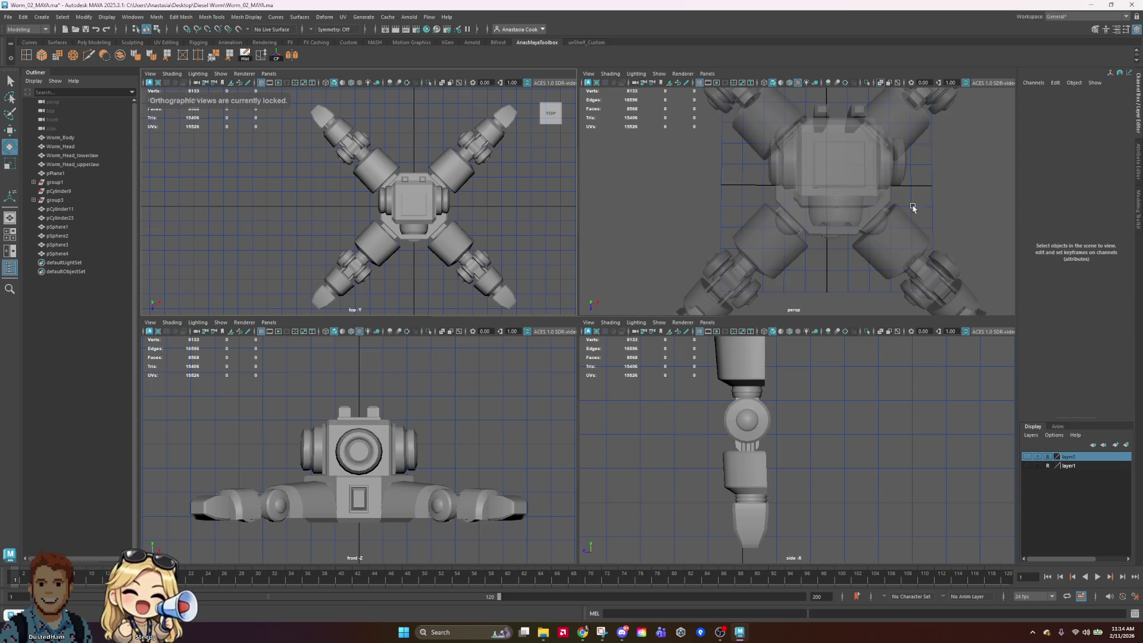
Turn off X-ray shading so the robot displays solid in the perspective view
key("space")
mouse_move(911, 217)
left_mouse_down("alt")
mouse_move(883, 332)
mouse_move(796, 298)
mouse_move(739, 297)
mouse_move(756, 283)
mouse_move(820, 296)
mouse_move(821, 314)
left_mouse_up("alt")
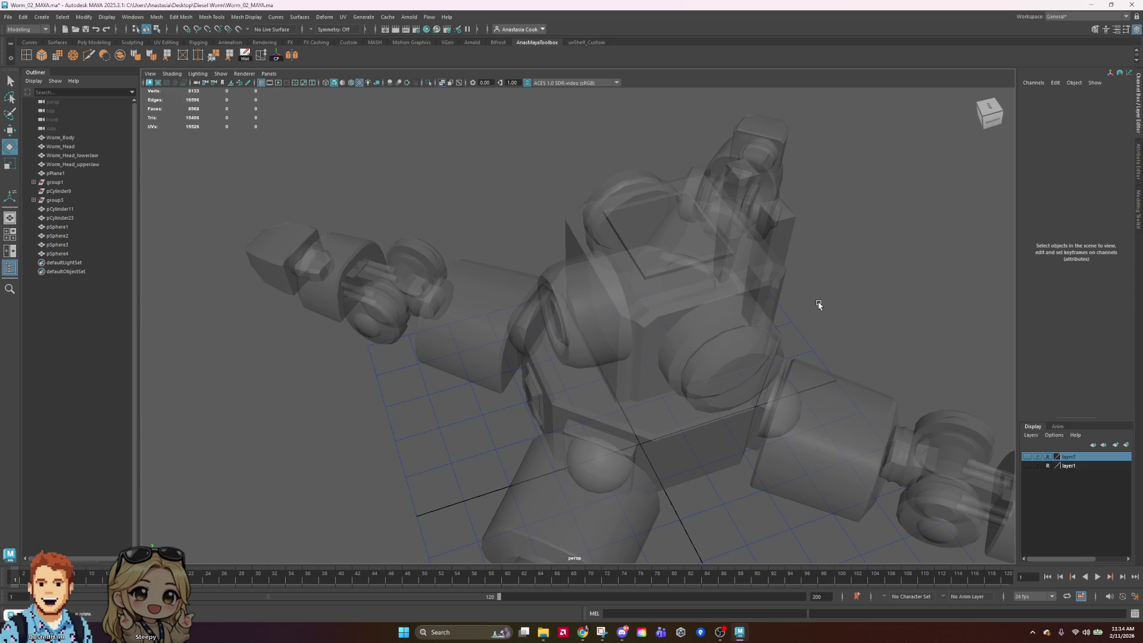
left_click(784, 421)
mouse_move(800, 465)
left_mouse_down("alt")
mouse_move(804, 453)
mouse_move(816, 501)
left_mouse_up("alt")
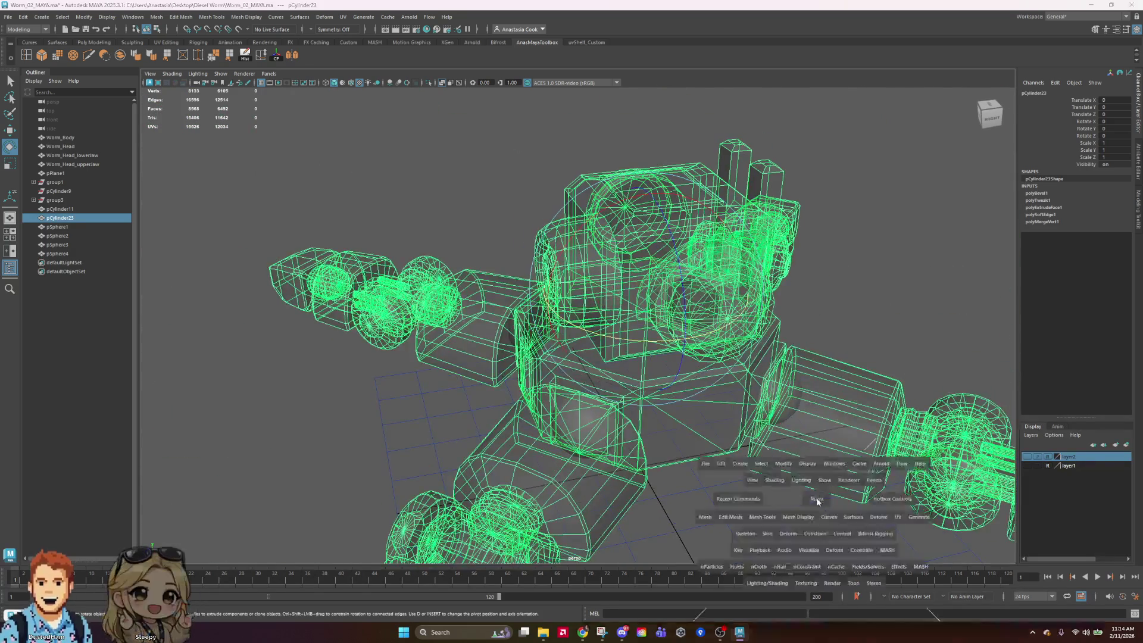
key("space")
key("space")
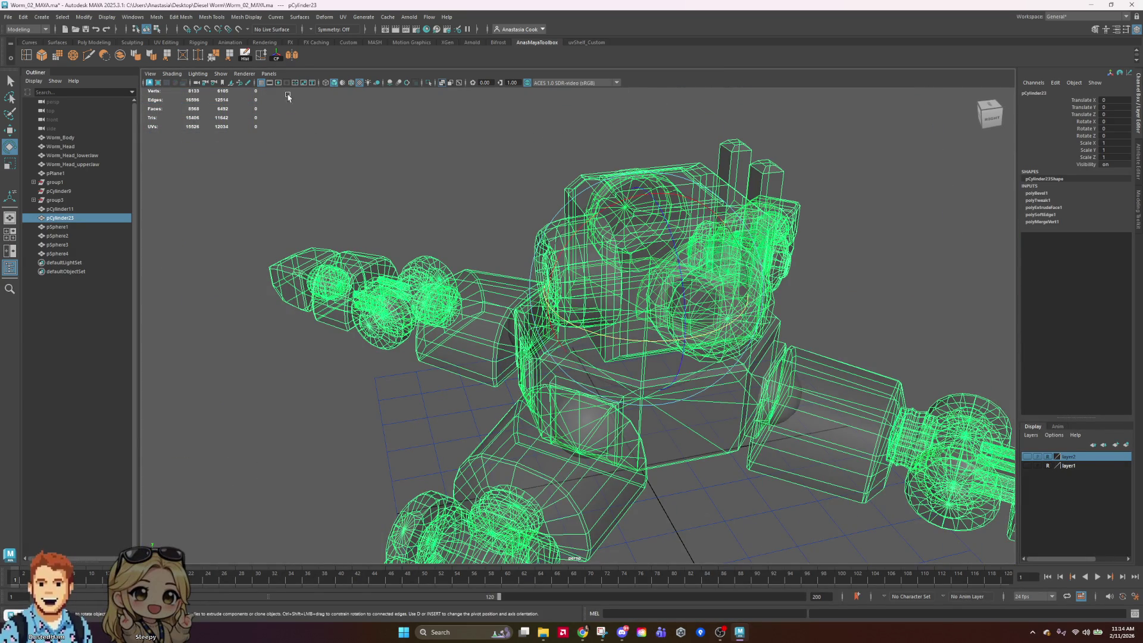
left_click(173, 73)
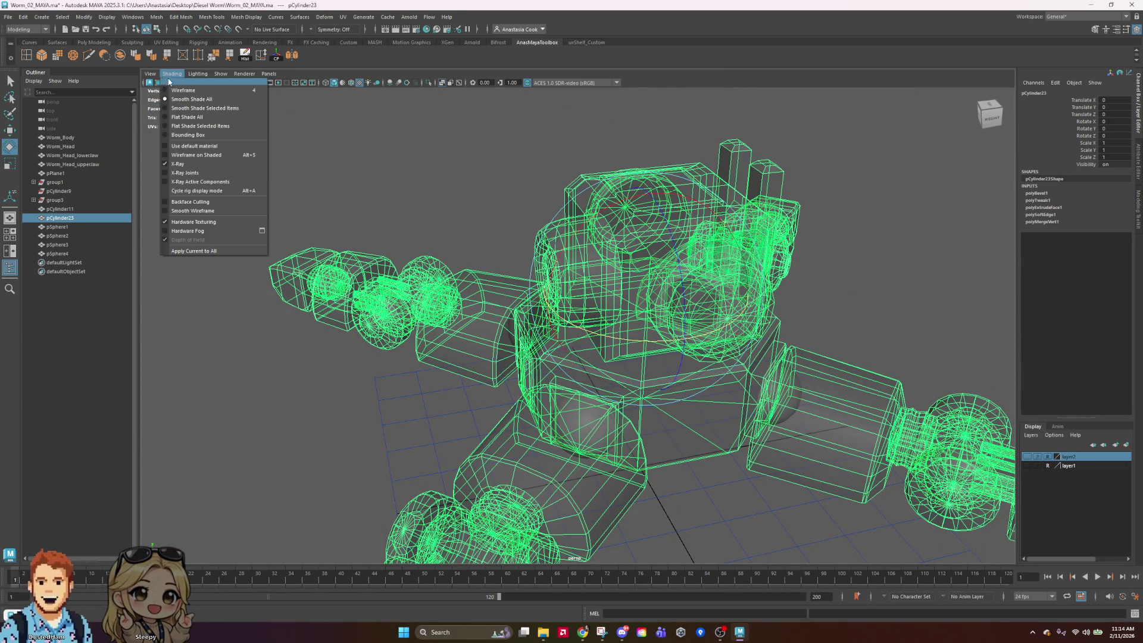
left_click(167, 164)
Deselect everything and save the scene as Worm_02_MAYA.ma
scroll(727, 255, "down", 5)
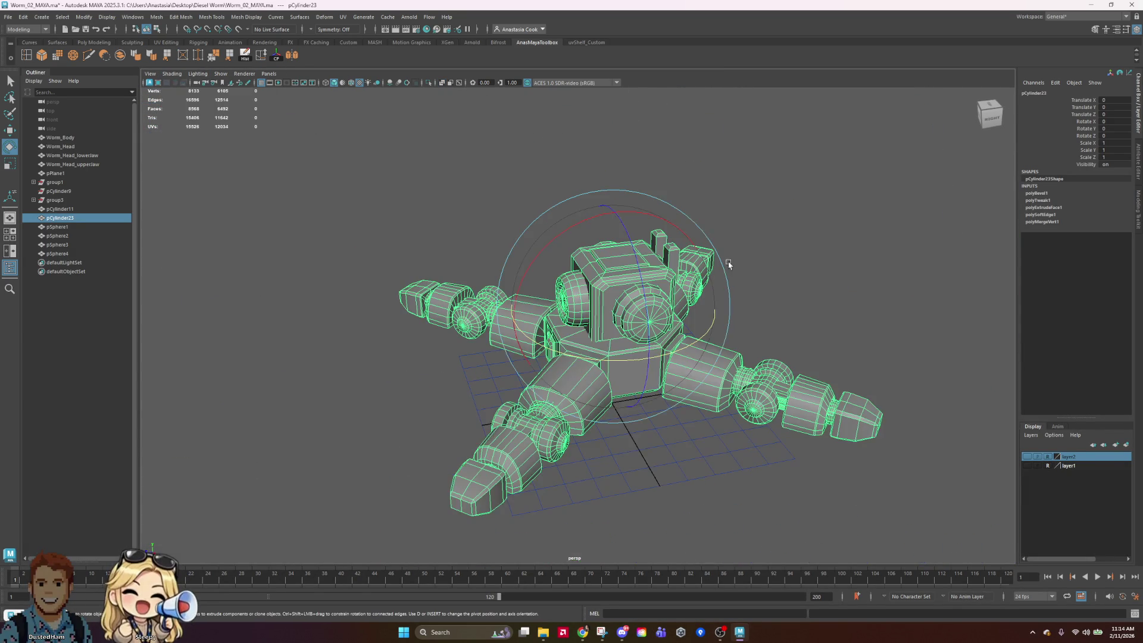
right_click_drag(840, 366, 869, 341)
left_click(881, 383)
key("ctrl+s")
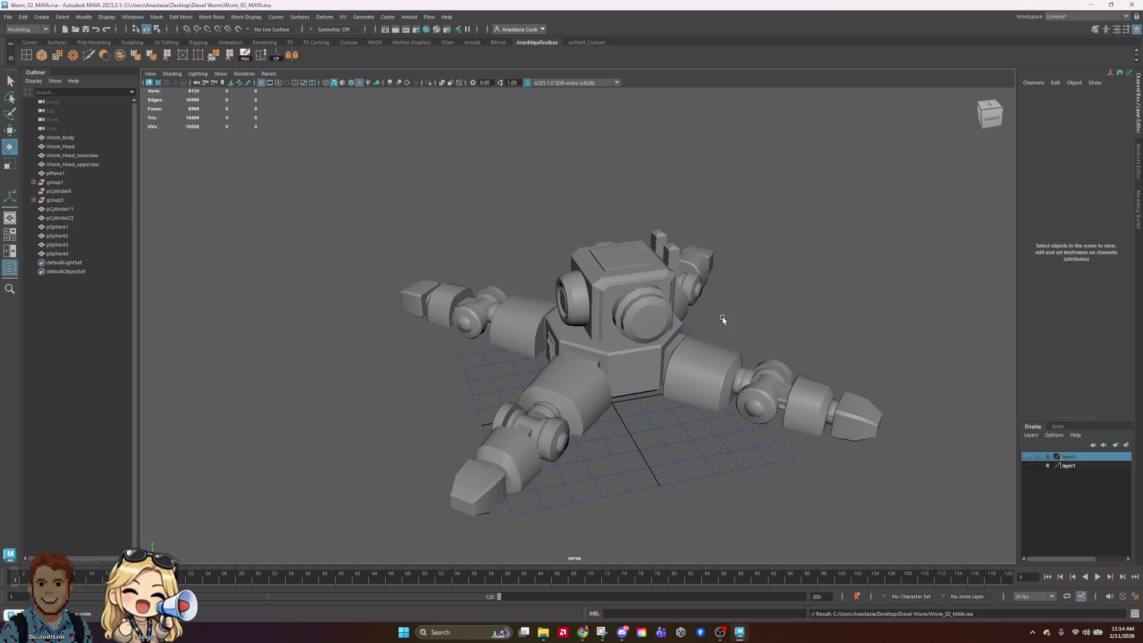
mouse_move(794, 281)
left_mouse_down("alt")
mouse_move(722, 360)
mouse_move(776, 376)
left_mouse_up("alt")
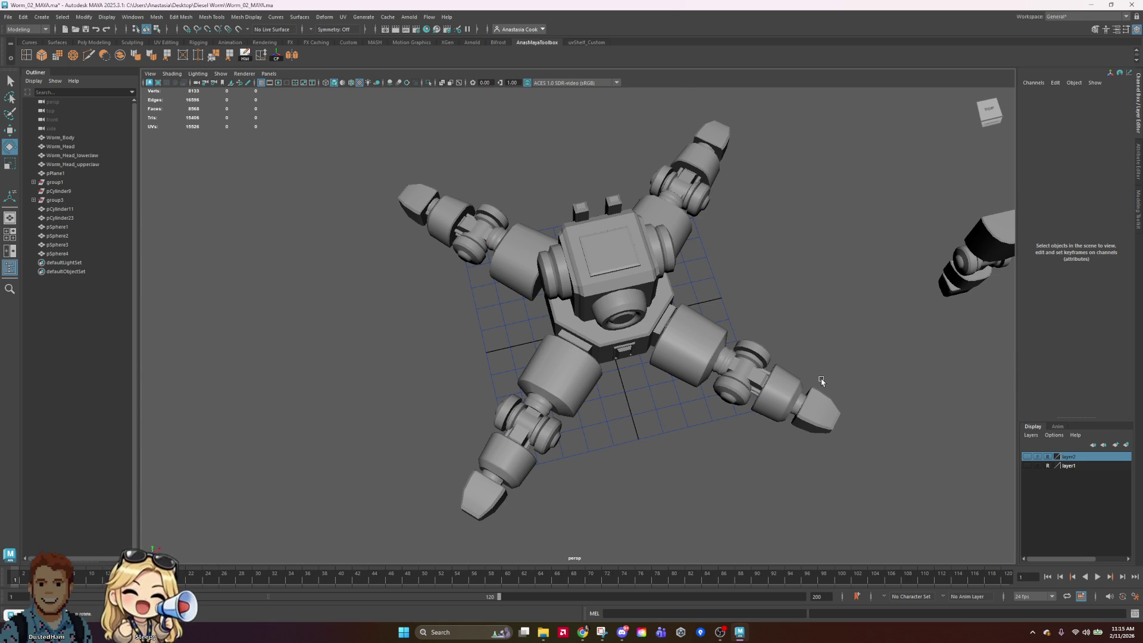
Select the worm mesh and box-select one leg's faces in face mode
mouse_move(695, 416)
left_mouse_down("alt")
mouse_move(637, 256)
mouse_move(659, 324)
mouse_move(703, 383)
mouse_move(776, 380)
mouse_move(799, 421)
mouse_move(596, 417)
mouse_move(725, 480)
mouse_move(730, 449)
mouse_move(722, 467)
mouse_move(785, 492)
mouse_move(793, 472)
mouse_move(695, 468)
mouse_move(717, 467)
left_mouse_up("alt")
left_click(545, 419)
right_click_drag(817, 327, 824, 355)
mouse_move(875, 241)
left_mouse_down()
mouse_move(789, 327)
mouse_move(623, 427)
mouse_move(707, 357)
mouse_move(655, 387)
mouse_move(636, 347)
left_mouse_up()
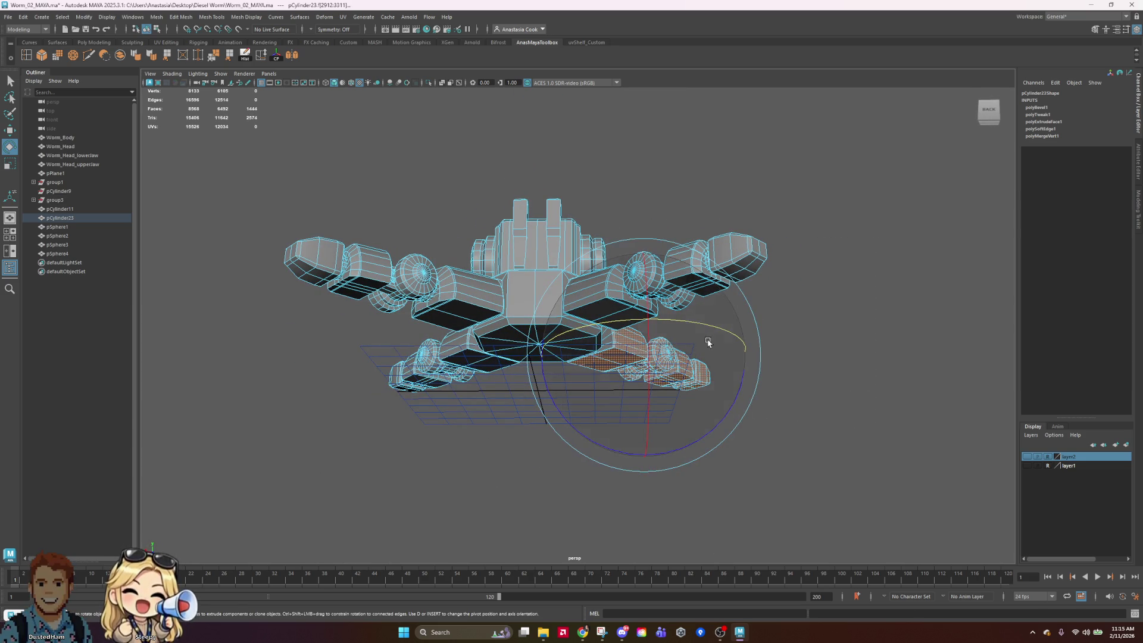
right_click_drag(672, 344, 760, 325, "alt")
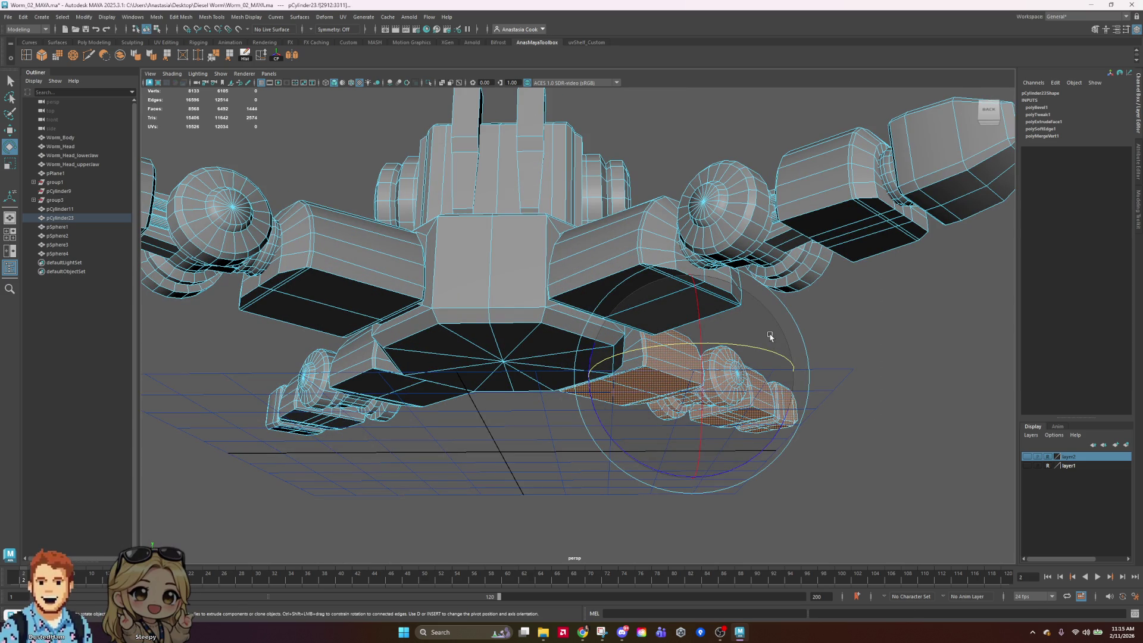
left_click(921, 339)
key("ctrl+z")
mouse_move(928, 322)
left_mouse_down("alt")
mouse_move(864, 359)
mouse_move(906, 391)
mouse_move(624, 403)
left_mouse_up("alt")
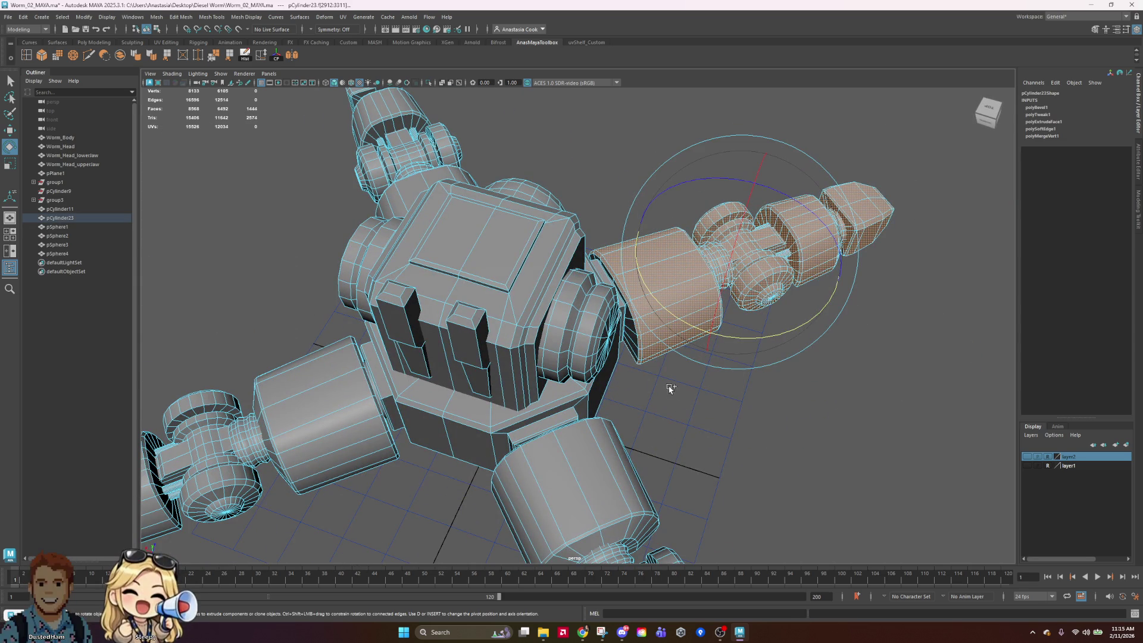
mouse_move(638, 308)
left_mouse_down("alt")
mouse_move(959, 286)
mouse_move(965, 263)
mouse_move(946, 241)
mouse_move(439, 284)
left_mouse_up("alt")
Rotate the selected leg faces back into line with the body
mouse_move(543, 460)
left_mouse_down()
mouse_move(474, 351)
mouse_move(574, 485)
left_mouse_up()
left_click(621, 452)
mouse_move(621, 452)
left_mouse_down("alt")
mouse_move(620, 428)
mouse_move(667, 471)
left_mouse_up("alt")
Select all of the left leg's faces from a top-down view
left_click(495, 390)
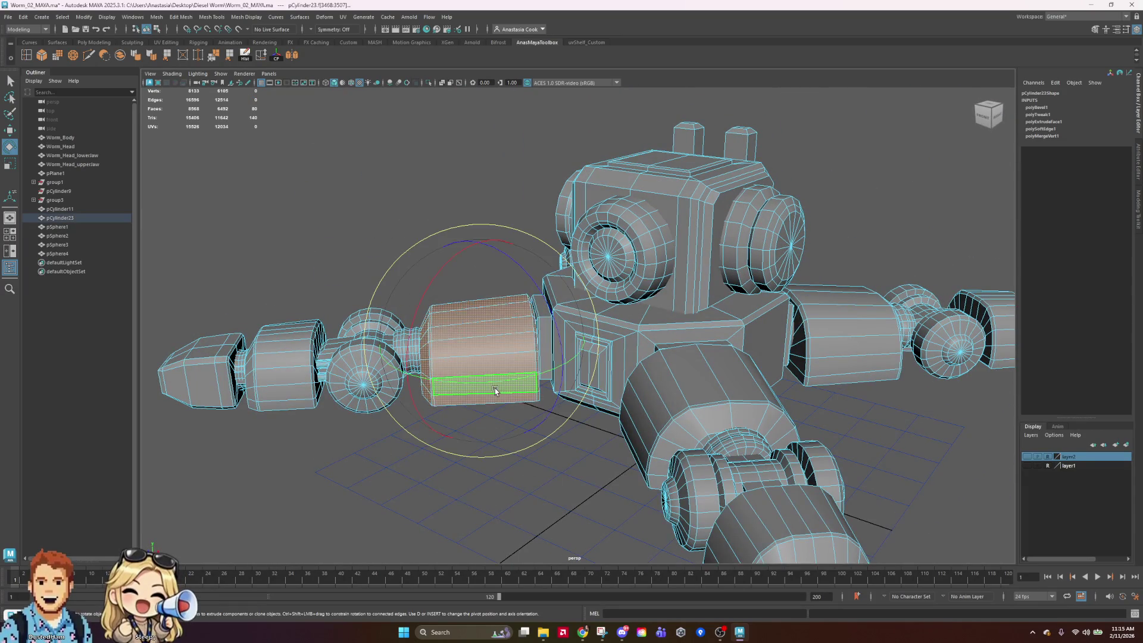
mouse_move(495, 390)
left_mouse_down("alt")
mouse_move(572, 525)
mouse_move(547, 521)
left_mouse_up("alt")
left_click_drag(448, 368, 534, 472, "shift")
mouse_move(220, 212)
left_mouse_down("shift")
mouse_move(519, 484)
mouse_move(677, 552)
mouse_move(733, 562)
mouse_move(763, 498)
mouse_move(864, 393)
left_mouse_up("shift")
scroll(742, 527, "up", 5)
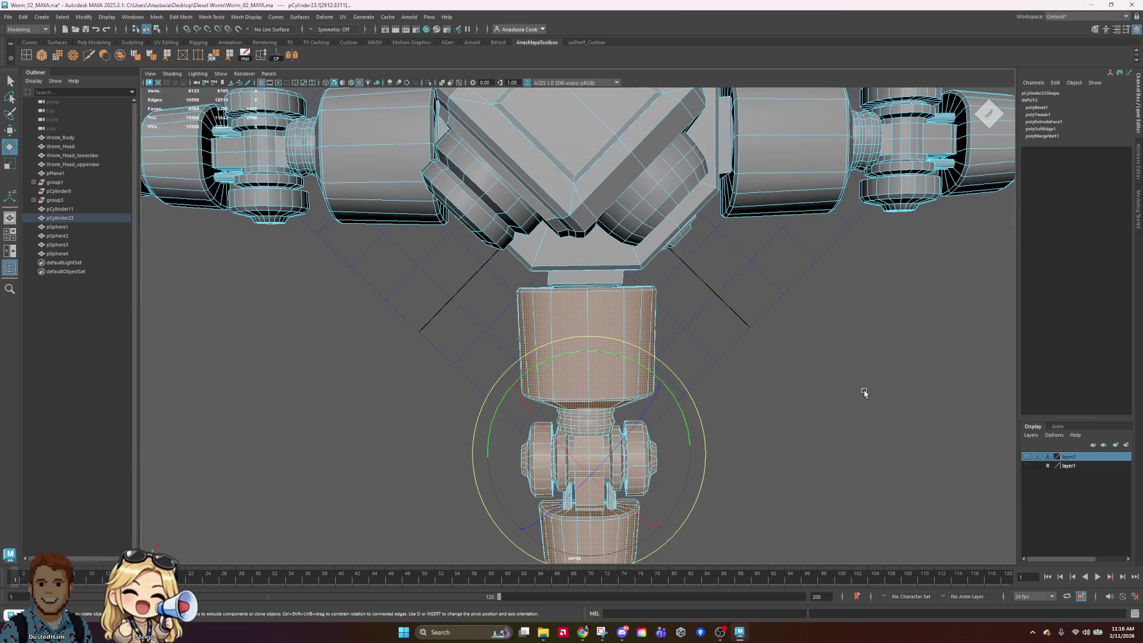
scroll(838, 392, "down", 5)
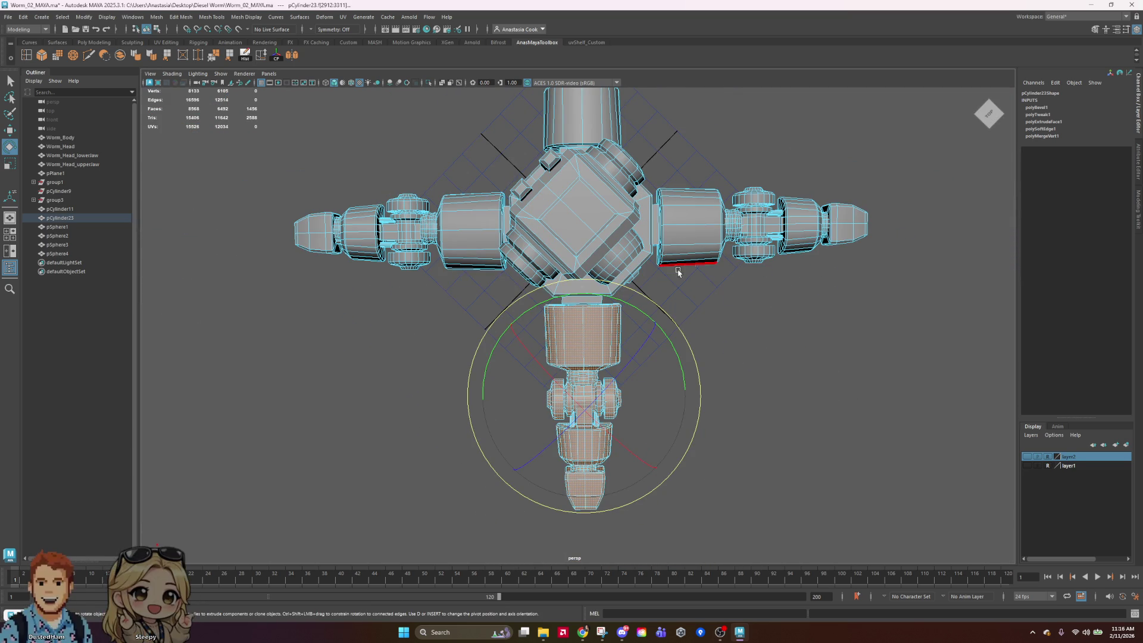
Return to object mode and clear the selection
right_click_drag(592, 221, 591, 190)
left_click(816, 470)
mouse_move(816, 471)
left_mouse_down("alt")
mouse_move(911, 454)
mouse_move(697, 441)
mouse_move(612, 401)
mouse_move(619, 336)
mouse_move(587, 421)
mouse_move(300, 433)
mouse_move(466, 450)
left_mouse_up("alt")
Select pCylinder23, frame it, and delete its construction history
mouse_move(816, 382)
left_mouse_down("alt")
mouse_move(774, 375)
mouse_move(774, 251)
mouse_move(749, 399)
left_mouse_up("alt")
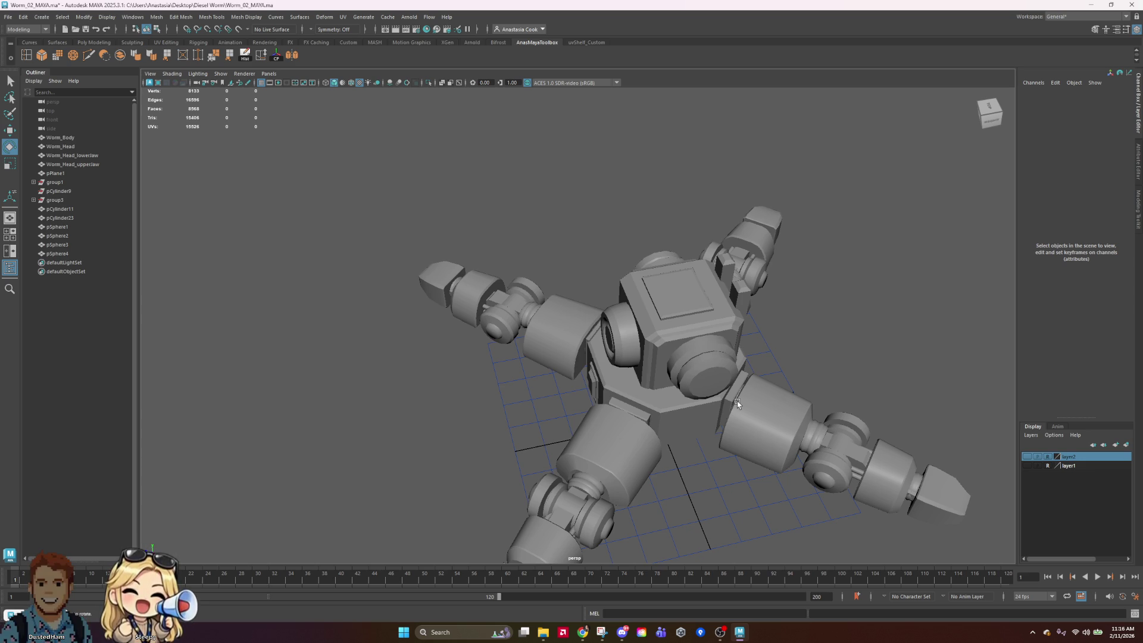
mouse_move(801, 349)
left_mouse_down("alt")
mouse_move(636, 383)
mouse_move(388, 362)
mouse_move(439, 356)
left_mouse_up("alt")
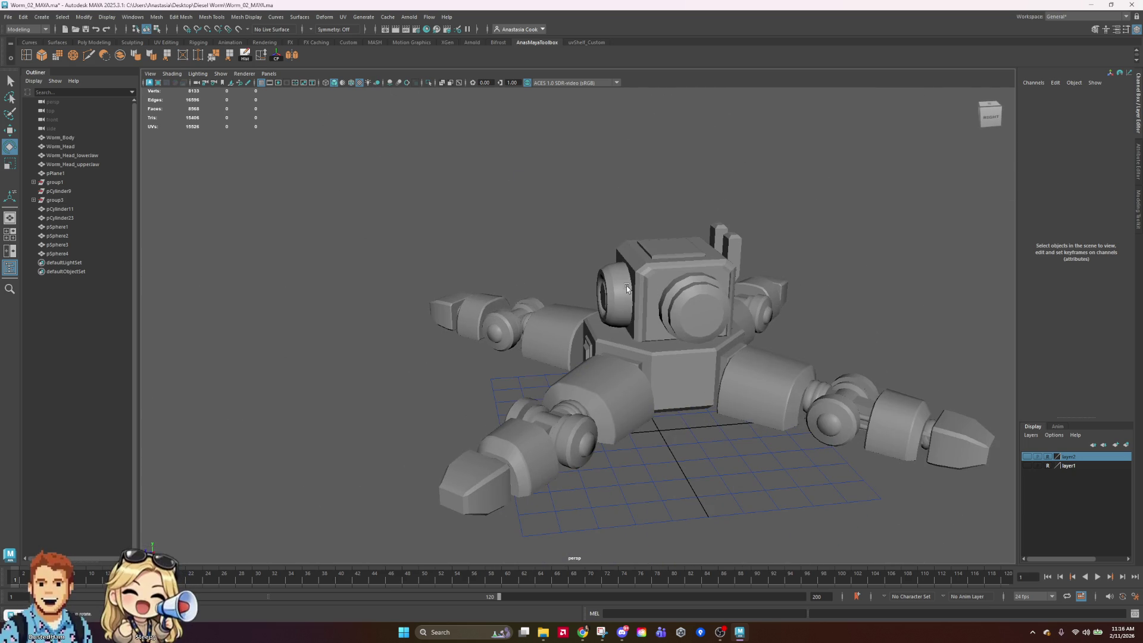
left_click(626, 286)
left_click_drag(627, 286, 774, 268, "alt")
scroll(848, 256, "up", 5)
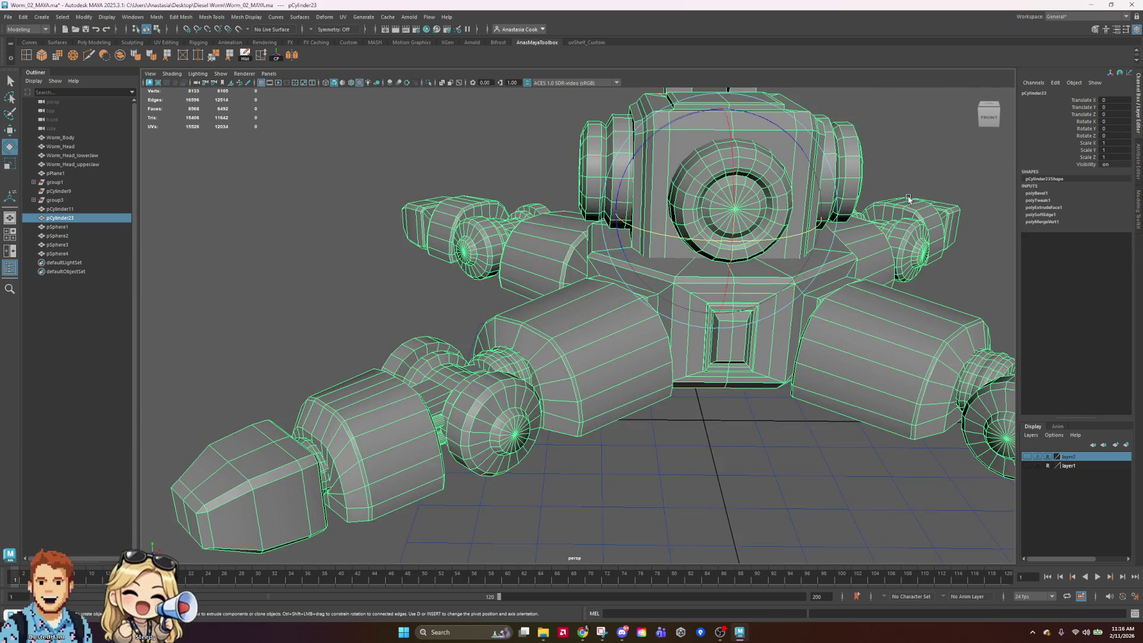
key("f")
left_click(245, 56)
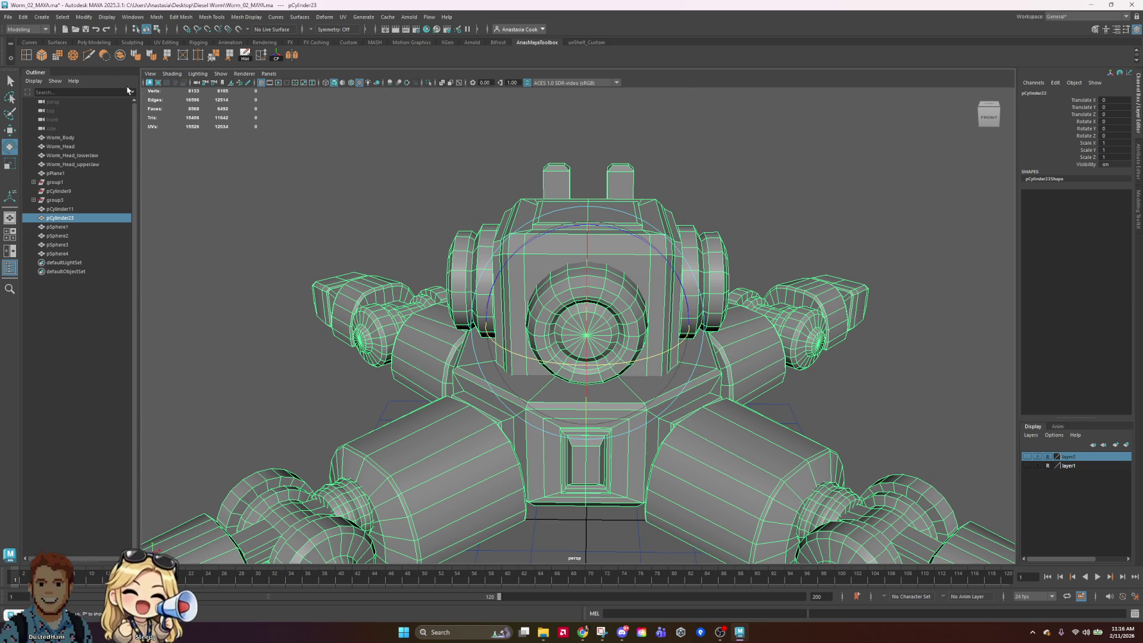
Clear the selection and inspect the worm's left side and head
left_click(788, 153)
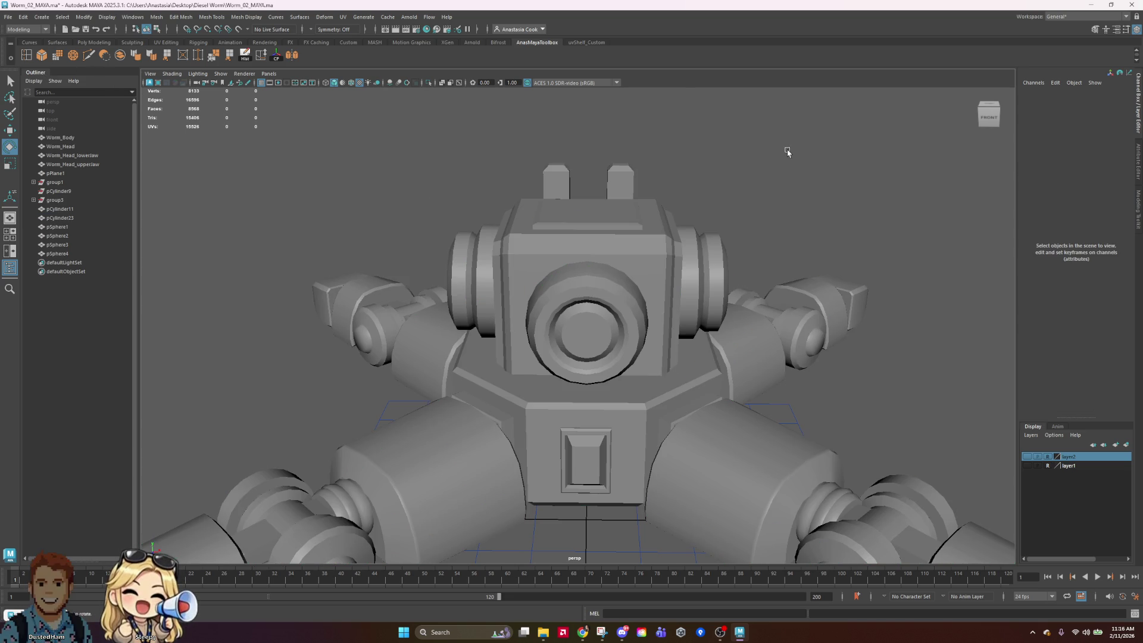
left_click(604, 304)
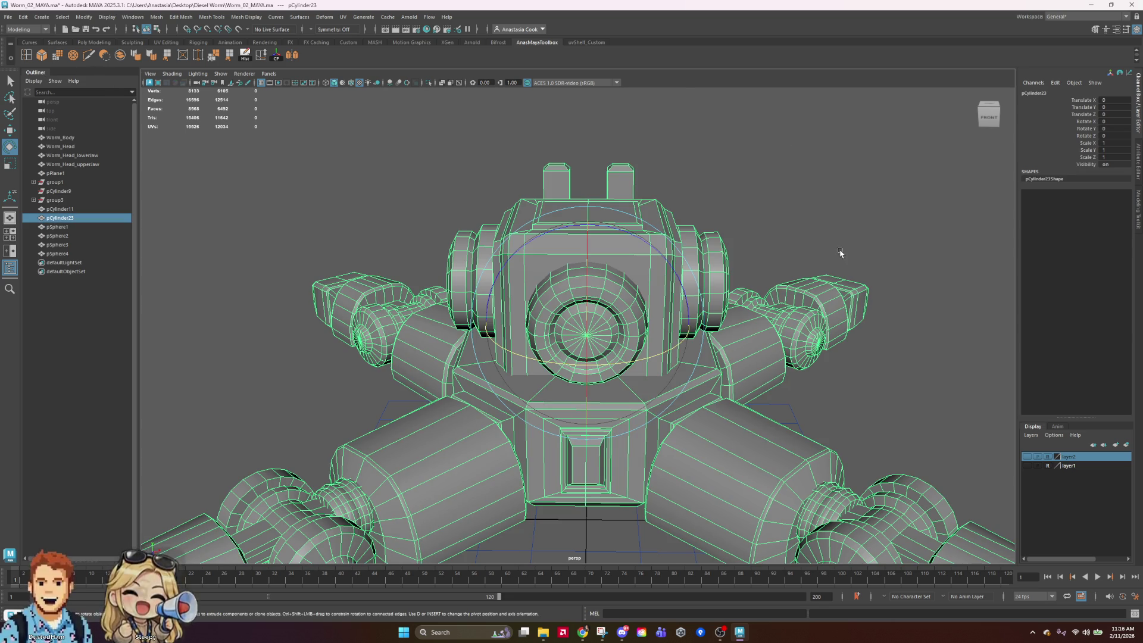
left_click(840, 253)
mouse_move(887, 445)
left_mouse_down("alt")
mouse_move(578, 415)
mouse_move(624, 417)
left_mouse_up("alt")
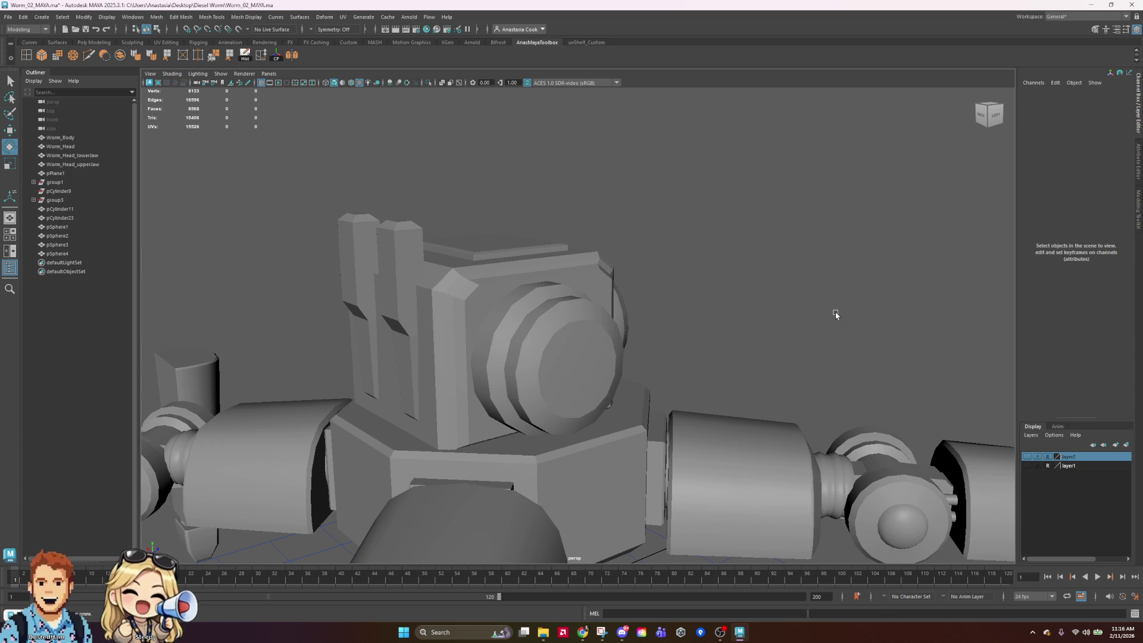
mouse_move(646, 332)
left_mouse_down("alt")
mouse_move(595, 310)
mouse_move(649, 292)
left_mouse_up("alt")
left_click(595, 290)
left_click(901, 194)
mouse_move(901, 194)
left_mouse_down("alt")
mouse_move(652, 318)
mouse_move(580, 313)
left_mouse_up("alt")
right_click(580, 313)
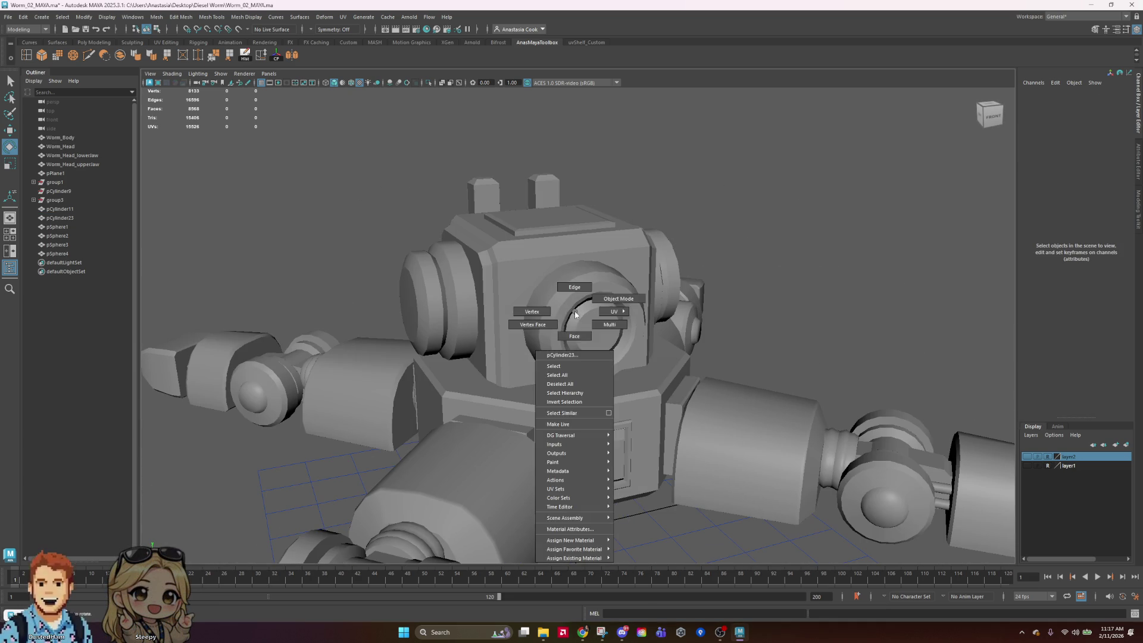
left_click(568, 357)
left_click_drag(568, 357, 569, 302, "alt")
right_click(568, 302)
left_click(567, 277)
key("ctrl+a")
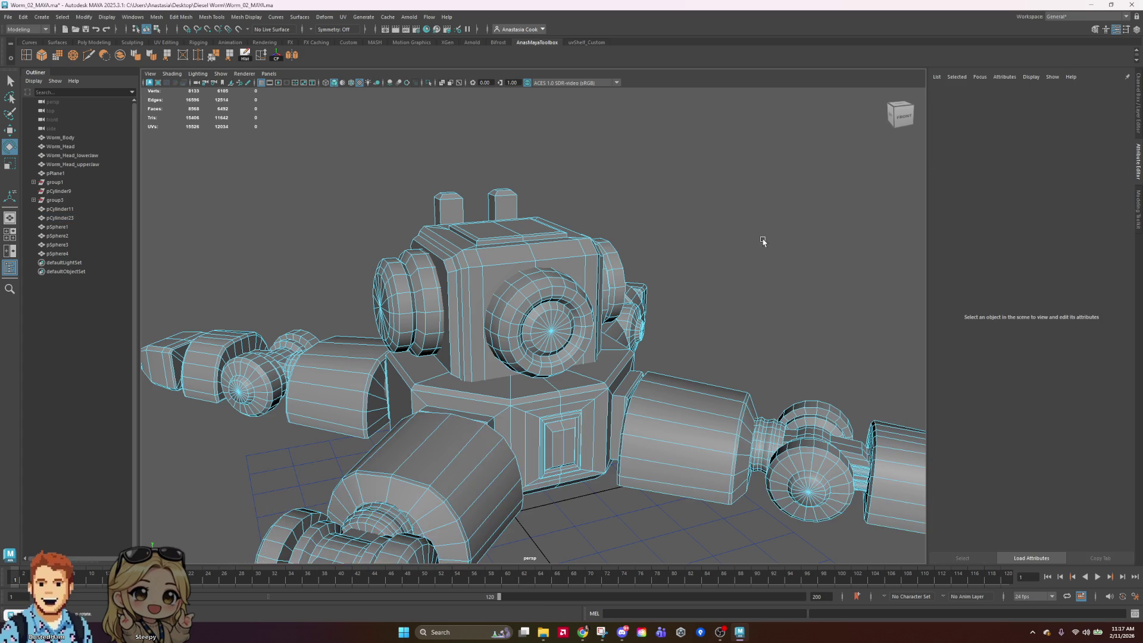
right_click_drag(577, 298, 738, 243)
left_click(738, 243)
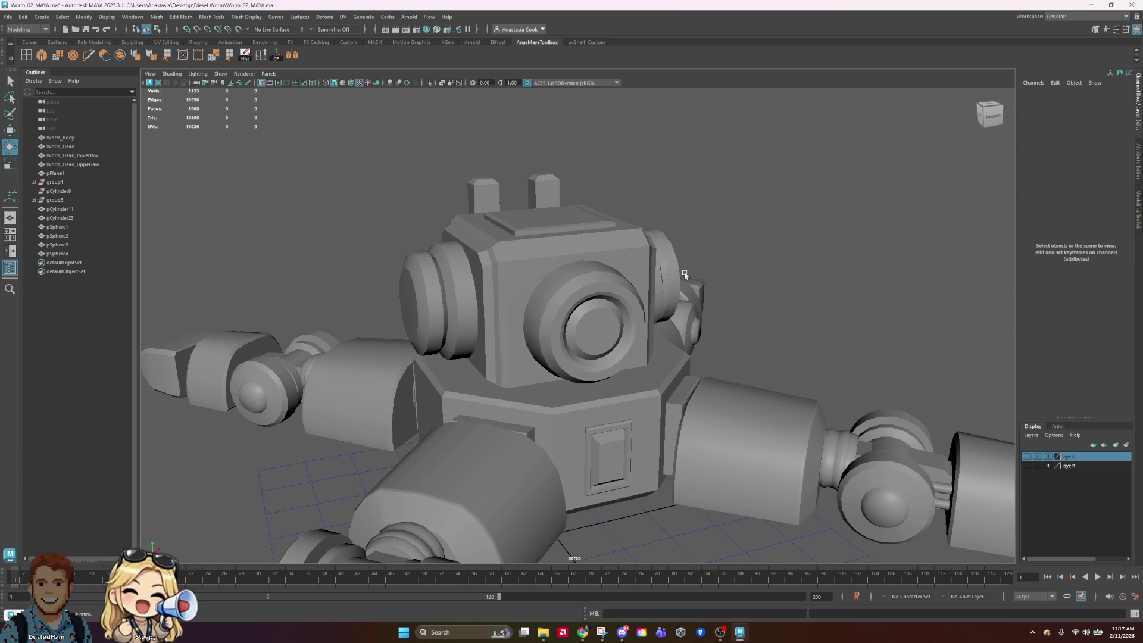
scroll(715, 293, "up", 5)
scroll(715, 291, "down", 5)
mouse_move(714, 301)
left_mouse_down("alt")
mouse_move(434, 414)
mouse_move(620, 391)
mouse_move(661, 298)
mouse_move(744, 304)
left_mouse_up("alt")
scroll(605, 363, "down", 3)
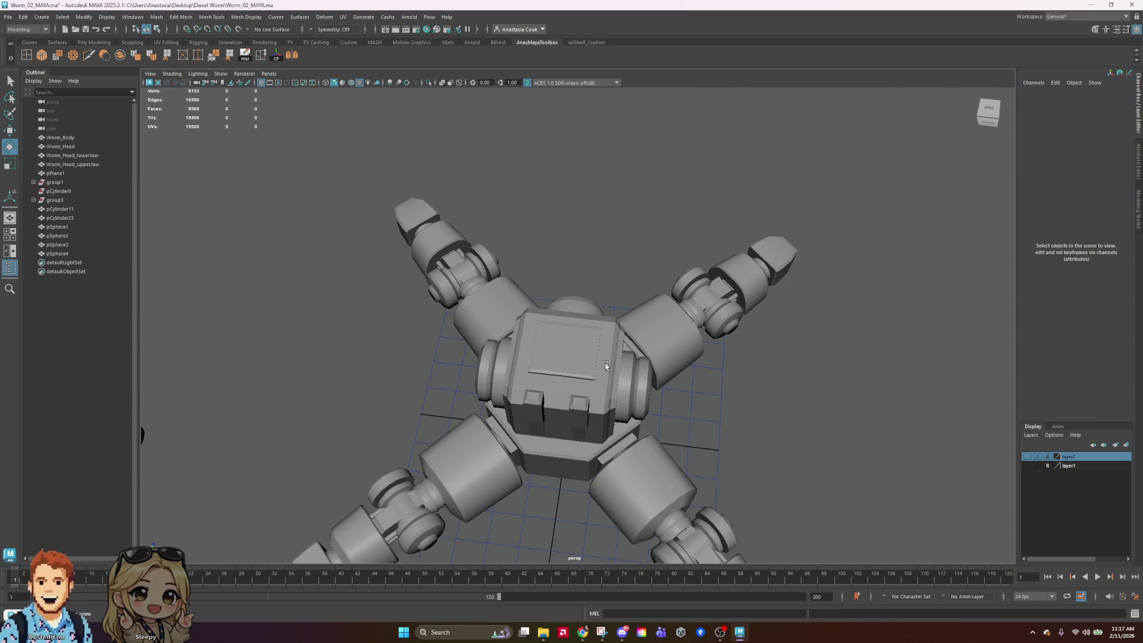
scroll(605, 363, "down", 3)
mouse_move(606, 363)
left_mouse_down("alt")
mouse_move(773, 416)
mouse_move(776, 399)
mouse_move(751, 411)
mouse_move(565, 418)
left_mouse_up("alt")
right_click_drag(628, 394, 774, 394)
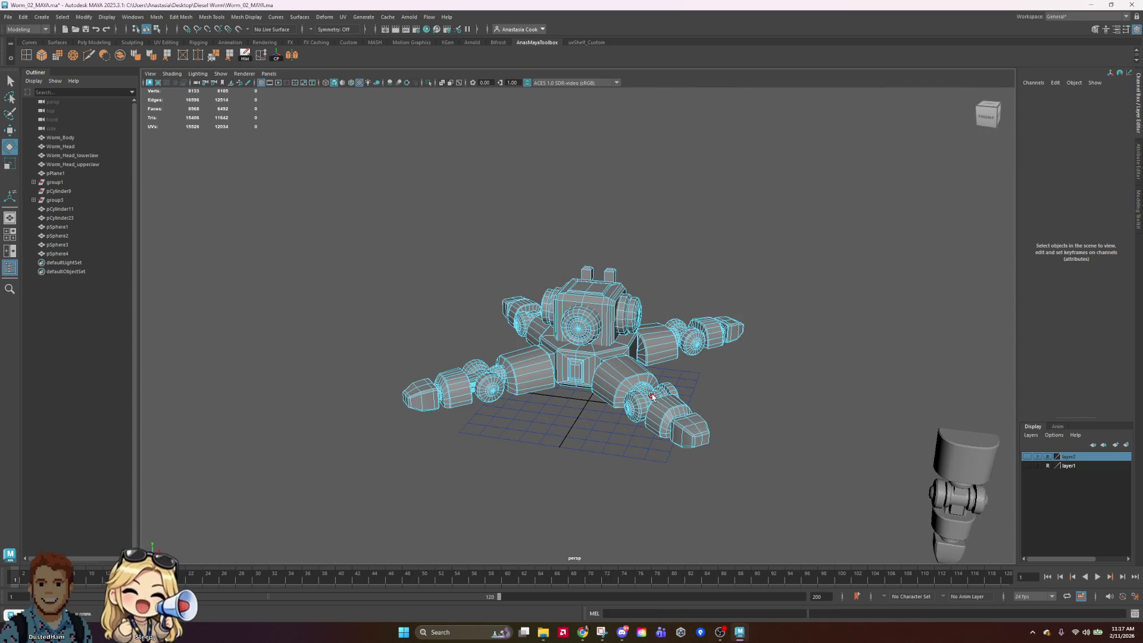
Reselect the lower-right leg's faces and frame them from a near-top view
left_click(861, 388)
mouse_move(783, 364)
left_mouse_down("alt")
mouse_move(798, 416)
mouse_move(784, 411)
mouse_move(846, 399)
left_mouse_up("alt")
key("ctrl+z")
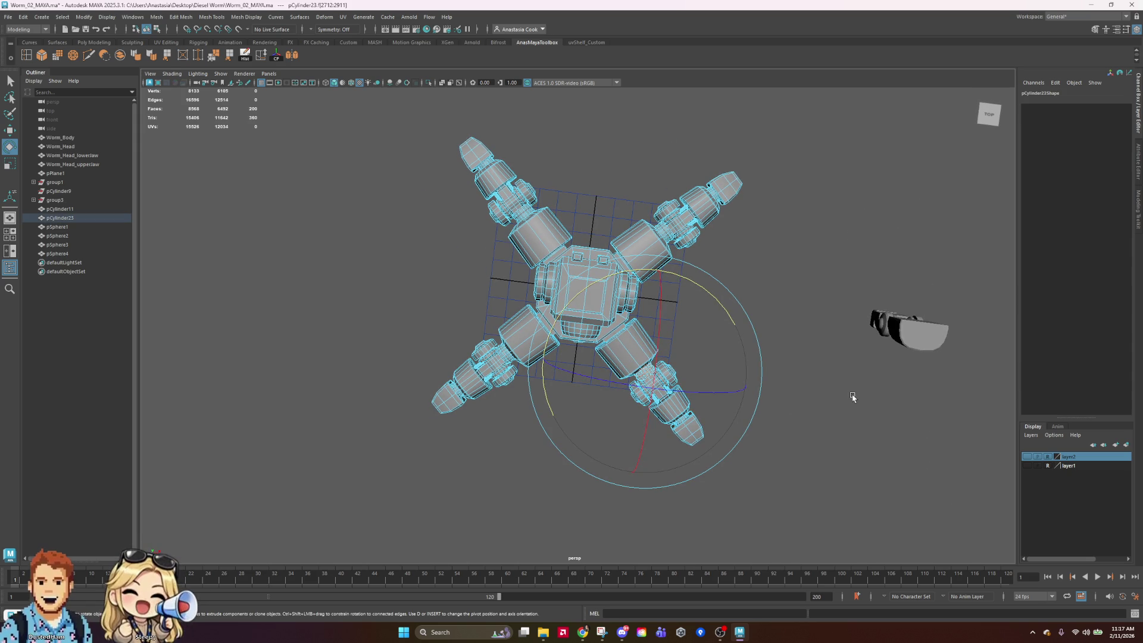
left_click(857, 464)
mouse_move(856, 462)
left_mouse_down("alt")
mouse_move(885, 449)
mouse_move(807, 455)
mouse_move(798, 217)
mouse_move(617, 352)
left_mouse_up("alt")
key("f")
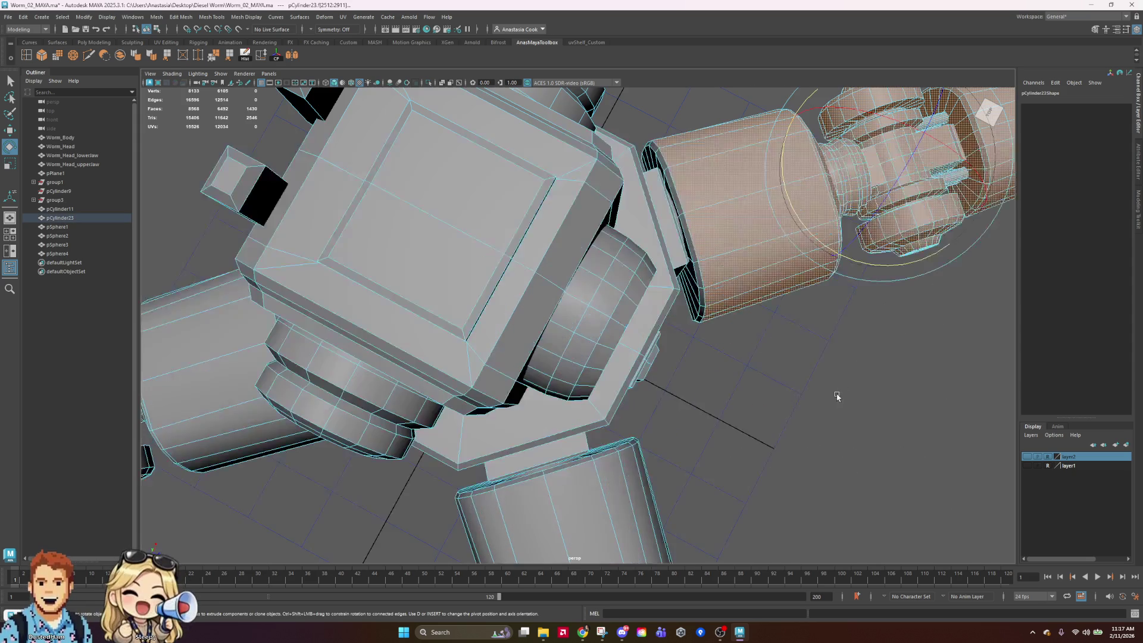
left_click(753, 256, "shift")
scroll(817, 373, "down", 5)
mouse_move(870, 457)
left_mouse_down("alt")
mouse_move(846, 444)
mouse_move(807, 453)
left_mouse_up("alt")
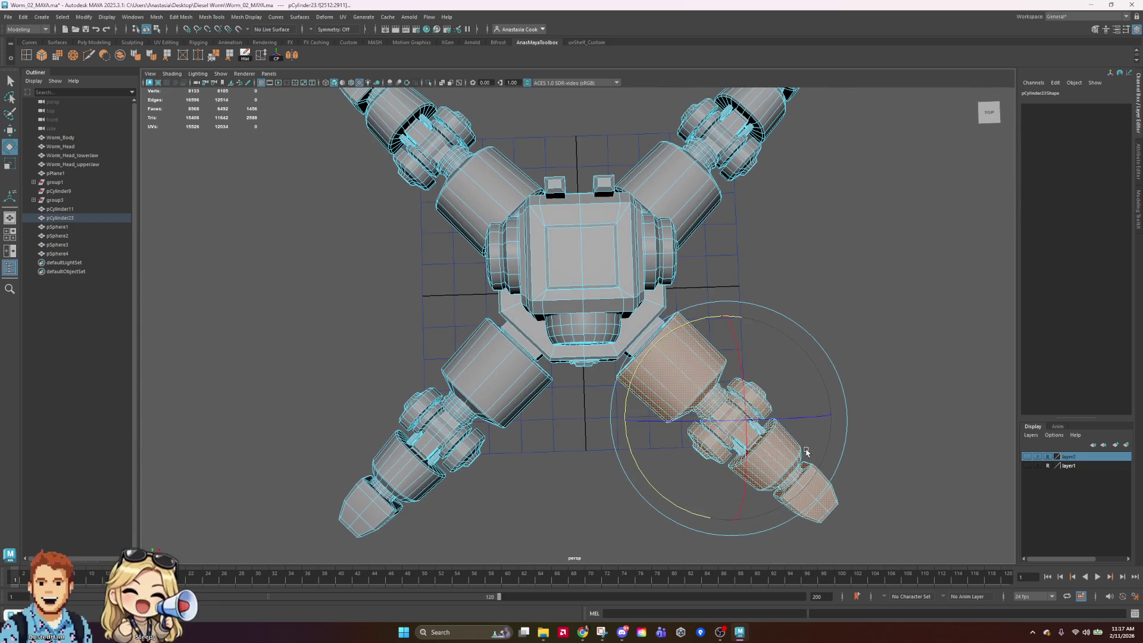
Move the lower-right leg faces slightly along X and Y
key("w")
left_click_drag(726, 483, 727, 478)
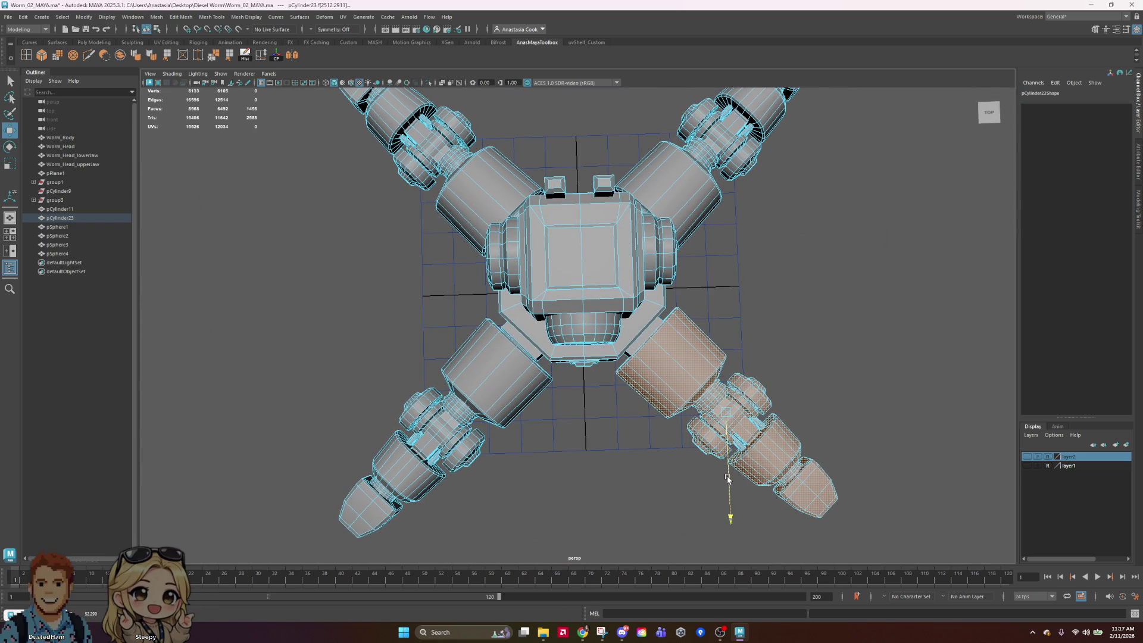
left_click_drag(808, 409, 811, 417)
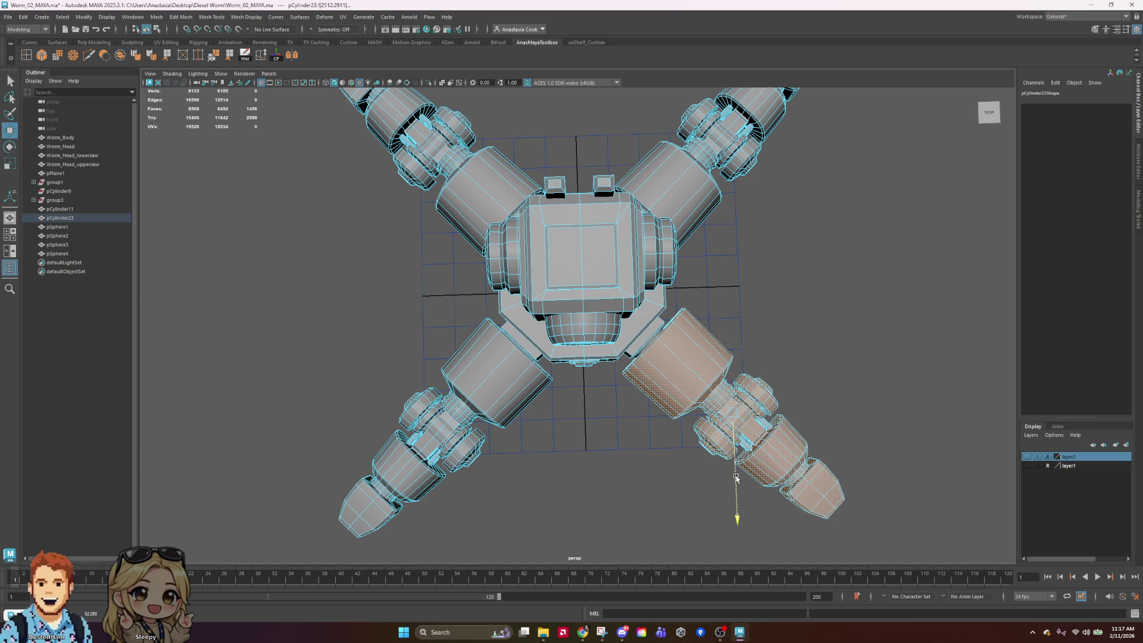
left_click(826, 312)
Select the lower-left leg's faces and nudge them slightly along X and Y
left_click(492, 389)
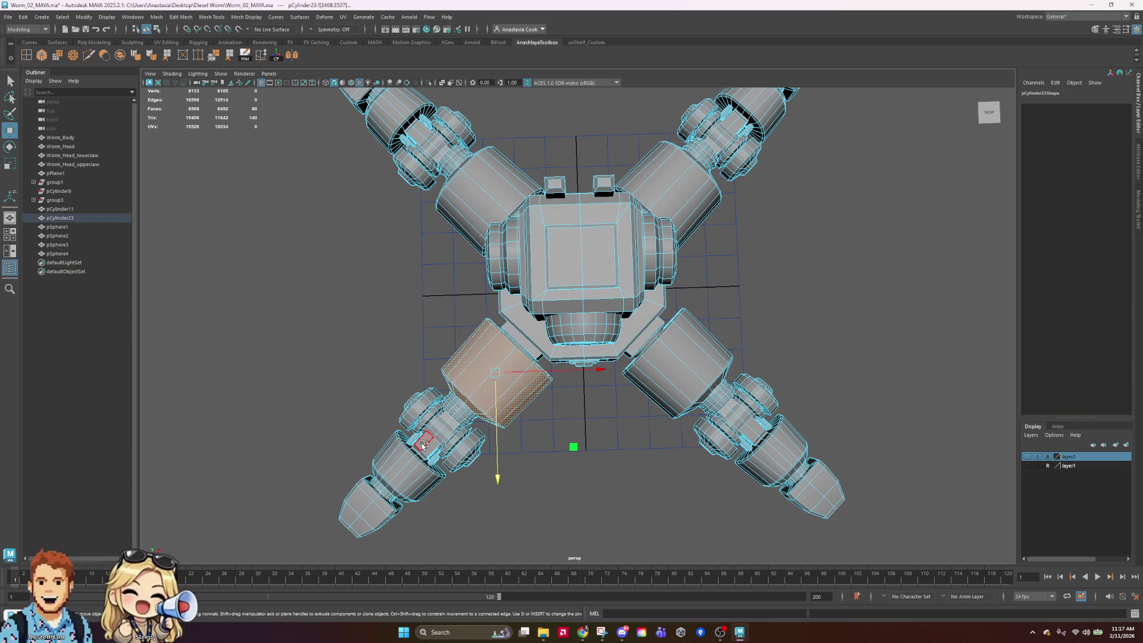
left_click_drag(267, 391, 511, 588, "shift")
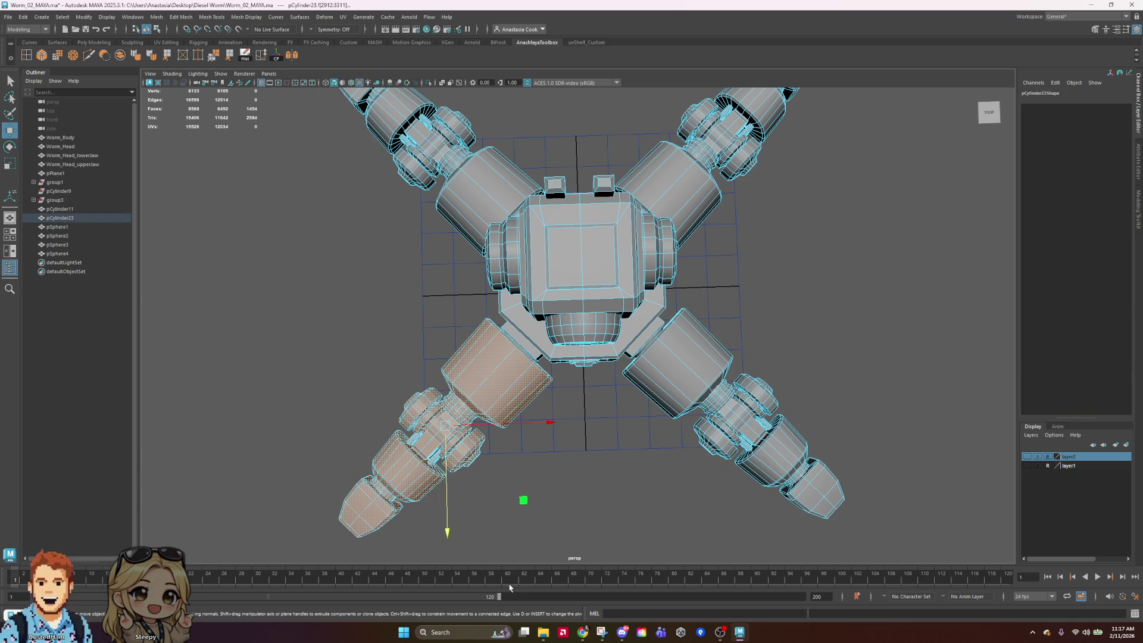
mouse_move(245, 383)
left_mouse_down("shift")
mouse_move(452, 548)
mouse_move(513, 563)
left_mouse_up("shift")
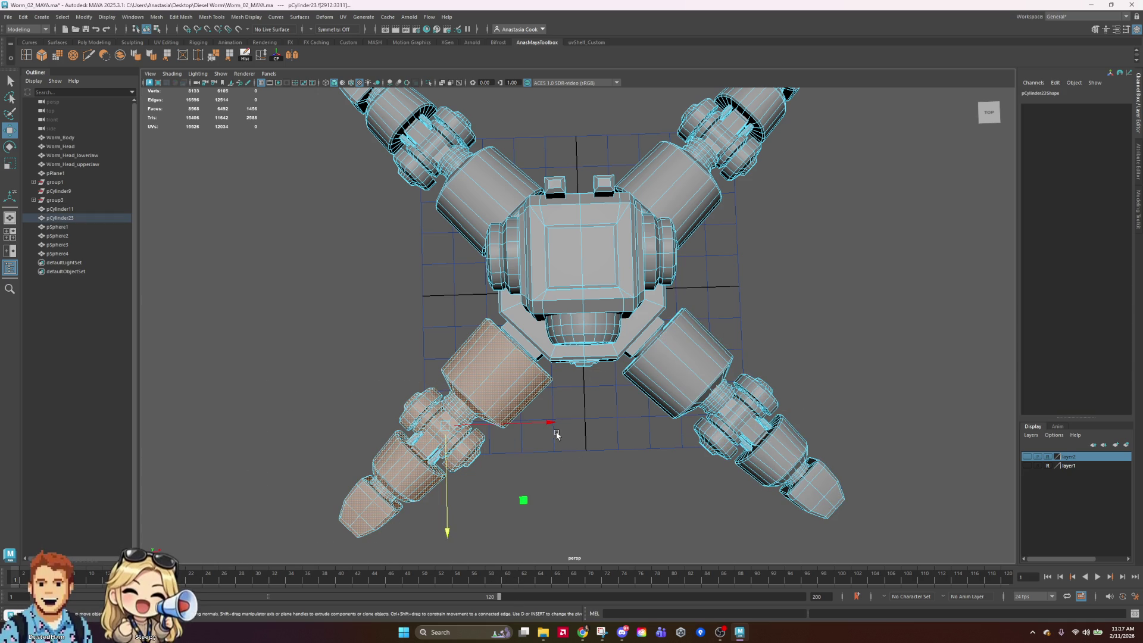
left_click_drag(551, 424, 547, 425)
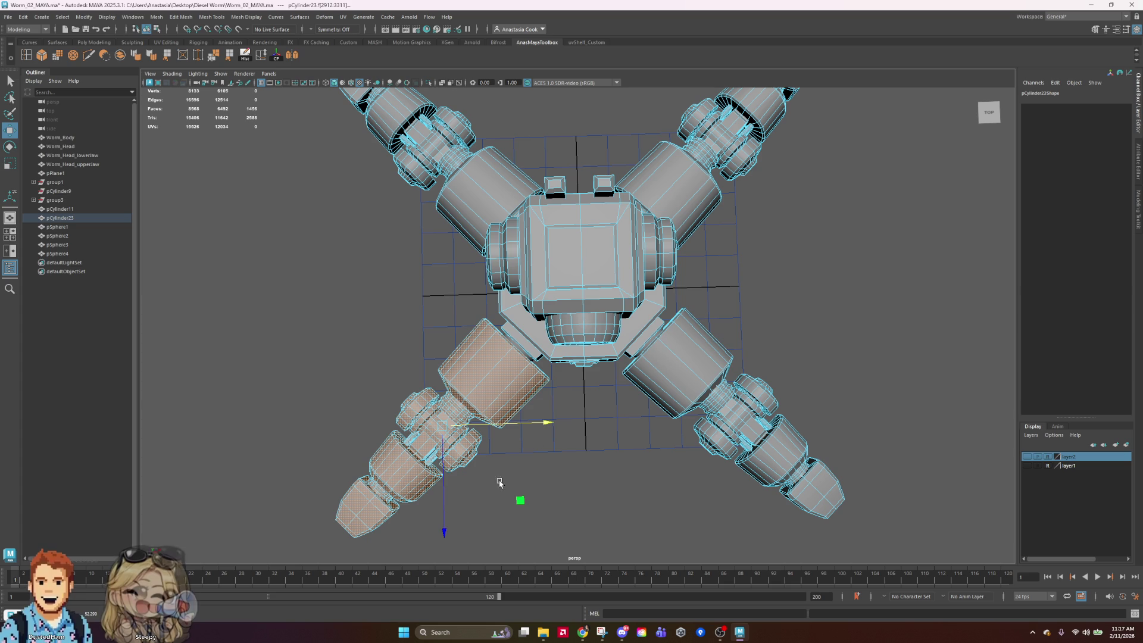
left_click_drag(444, 503, 444, 505)
left_click_drag(541, 427, 544, 426)
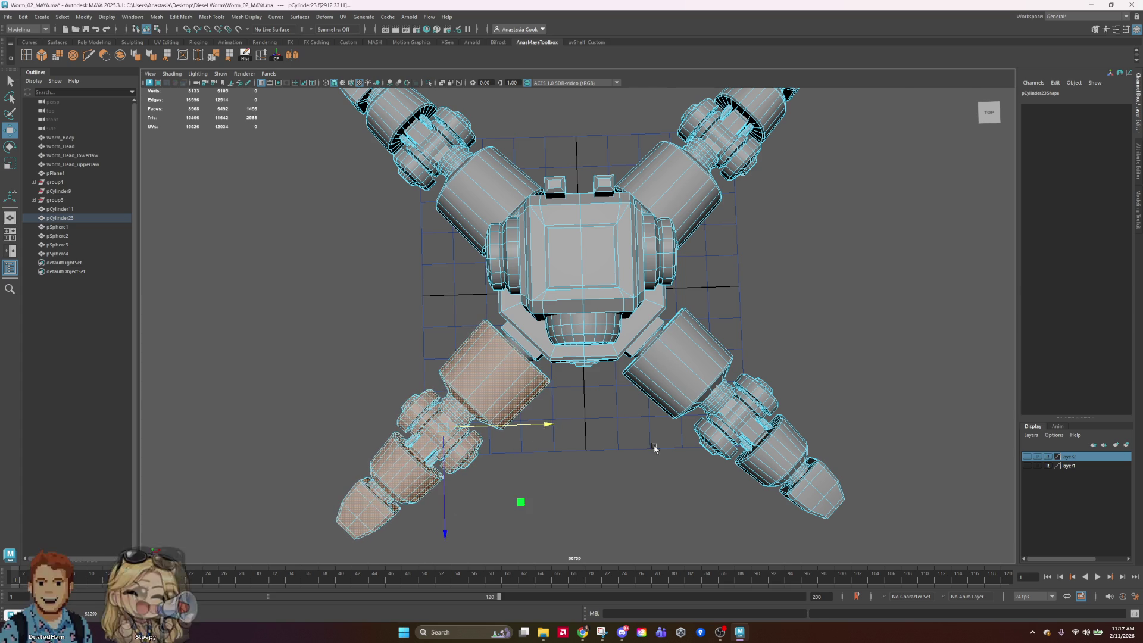
Switch to the top orthographic view and nudge the lower-left leg slightly right
key("space")
key("space")
scroll(726, 373, "up", 2)
scroll(566, 373, "up", 2)
left_click_drag(524, 391, 526, 392)
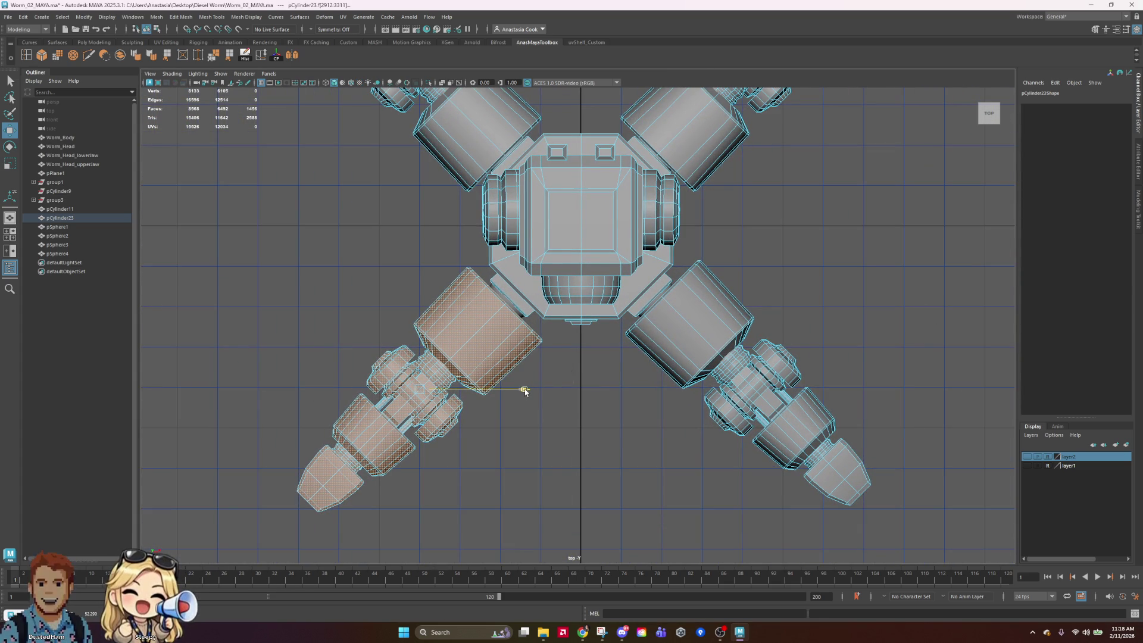
Nudge the lower-left arm down and right, then align the lower-right arm along X and Y
left_click_drag(418, 448, 420, 450)
left_click_drag(514, 390, 516, 390)
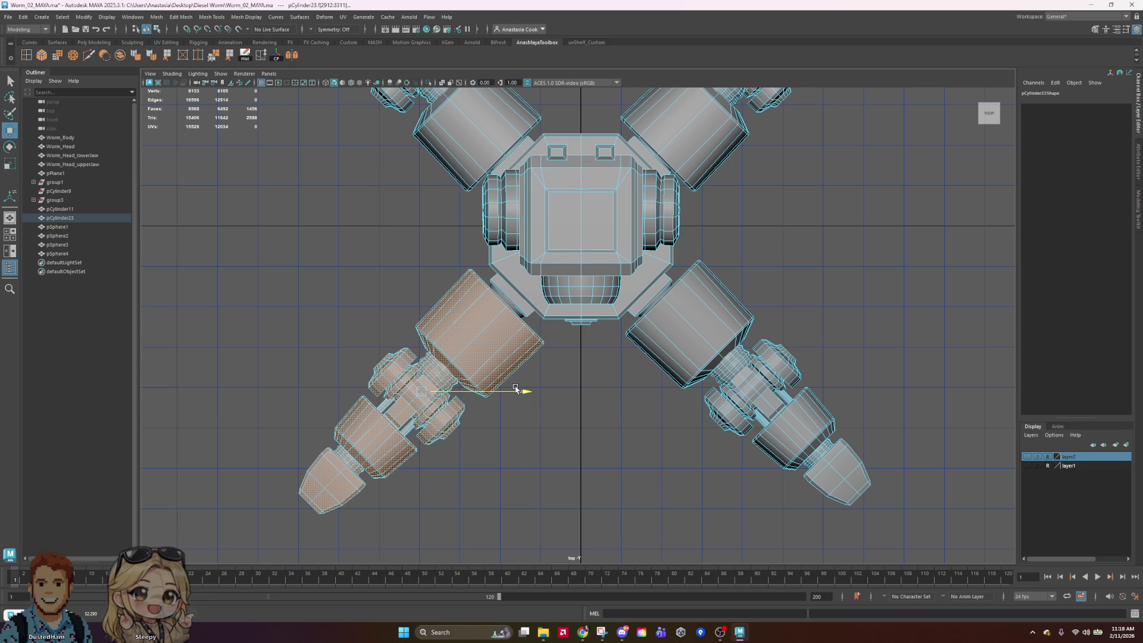
left_click(735, 312)
left_click_drag(938, 314, 693, 553, "shift")
left_click(748, 463)
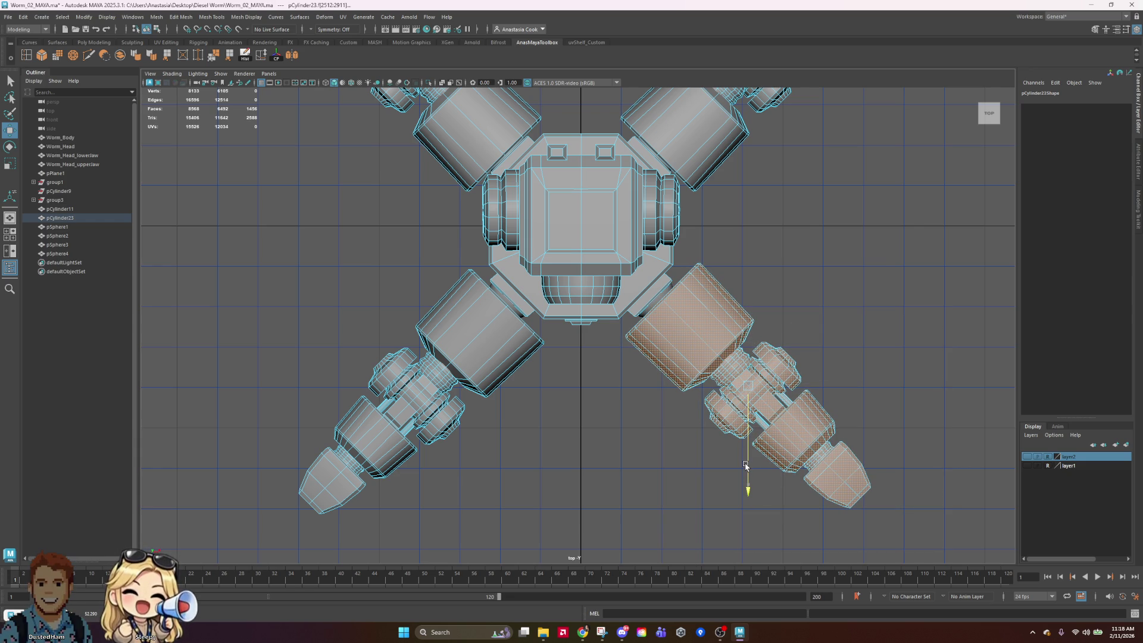
left_click_drag(746, 467, 744, 459)
left_click_drag(842, 390, 841, 392)
left_click_drag(747, 480, 747, 483)
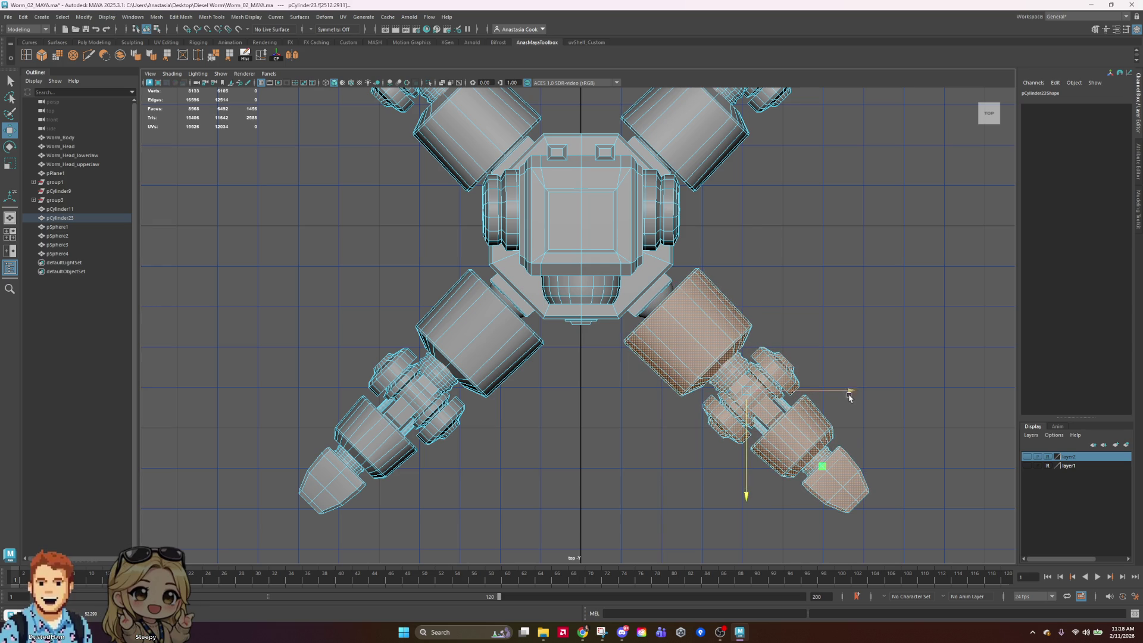
left_click_drag(851, 393, 849, 394)
left_click_drag(739, 478, 740, 476)
left_click_drag(835, 393, 836, 394)
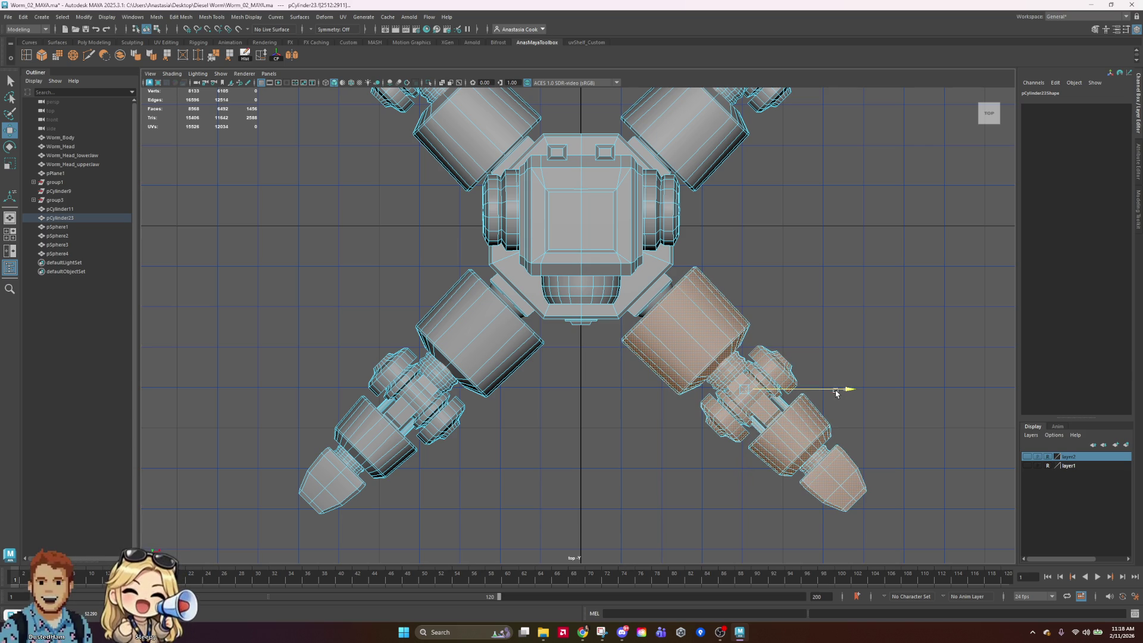
left_click_drag(749, 468, 747, 474)
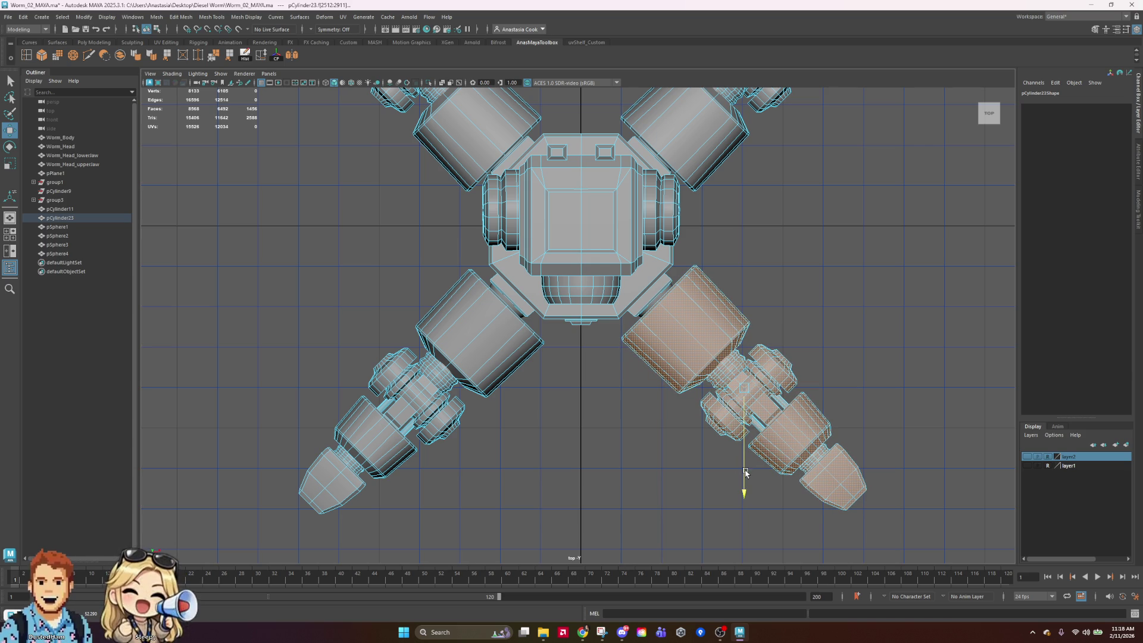
Select all faces of the lower-left arm and enlarge the body in view
left_click(351, 492)
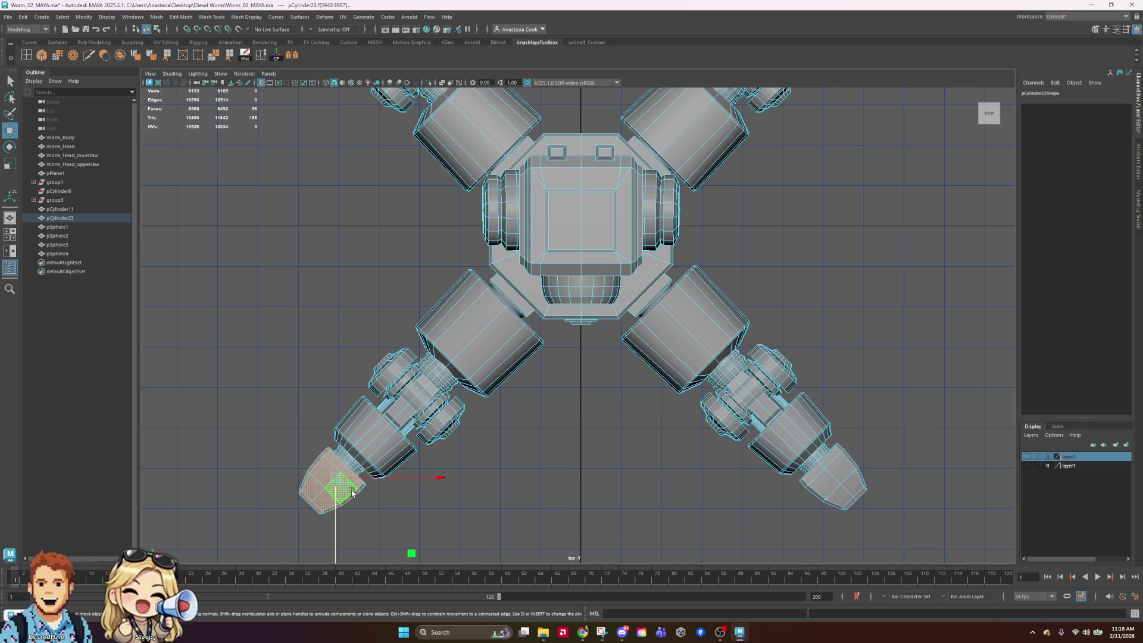
double_click(481, 362, "shift")
mouse_move(251, 343)
left_mouse_down("shift")
mouse_move(372, 424)
mouse_move(498, 537)
left_mouse_up("shift")
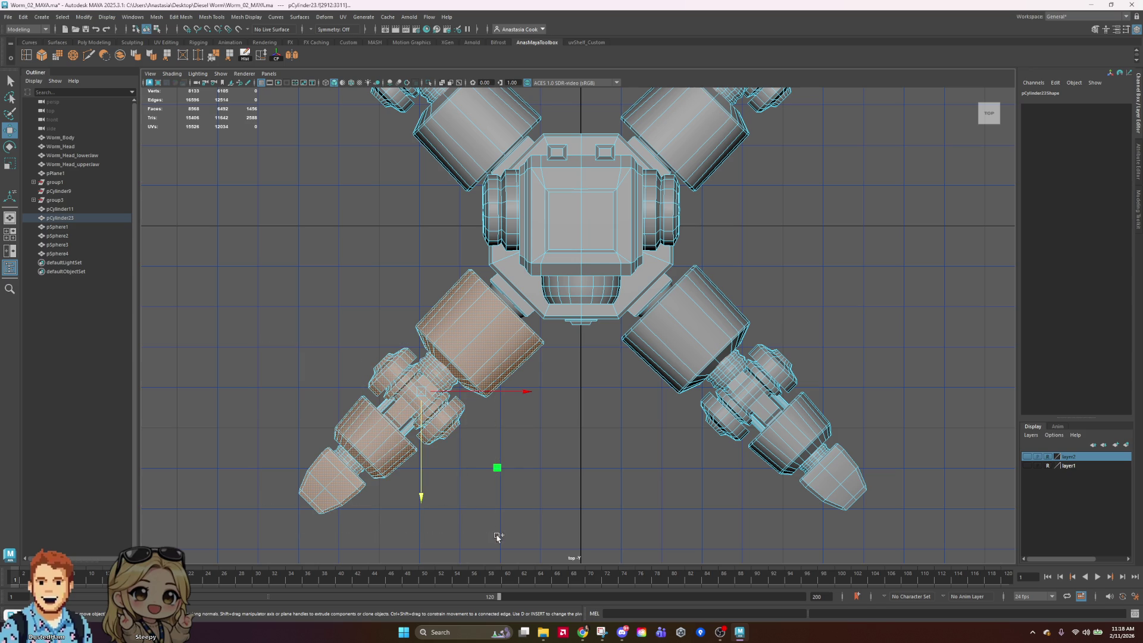
mouse_move(238, 315)
left_mouse_down("ctrl+shift")
mouse_move(484, 572)
mouse_move(514, 551)
left_mouse_up("ctrl+shift")
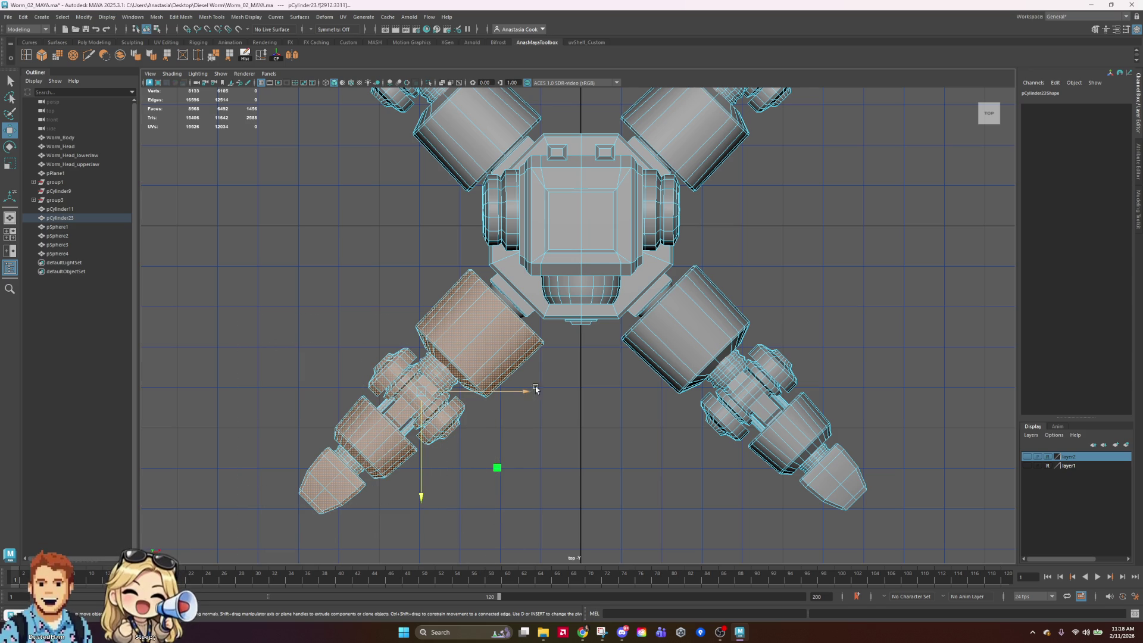
middle_click_drag(865, 203, 865, 298, "alt")
scroll(574, 537, "up", 3)
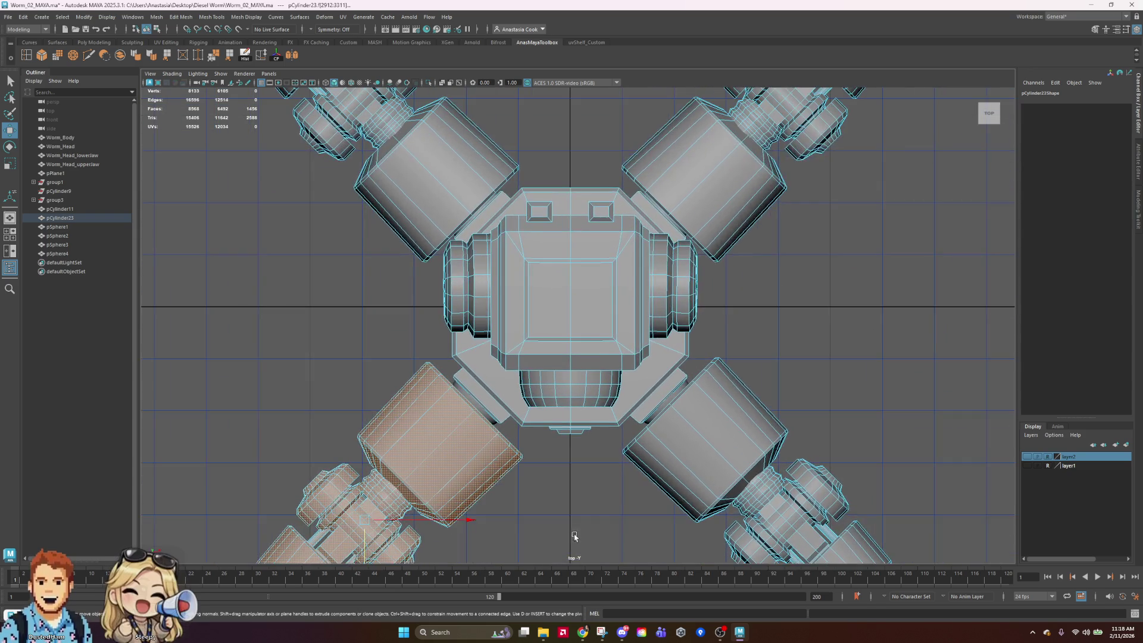
middle_click_drag(574, 538, 599, 356, "alt")
Extrude the lower-left arm faces and shift them slightly
left_click_drag(434, 434, 434, 435)
left_click_drag(538, 335, 540, 331)
scroll(565, 342, "down", 3)
key("e")
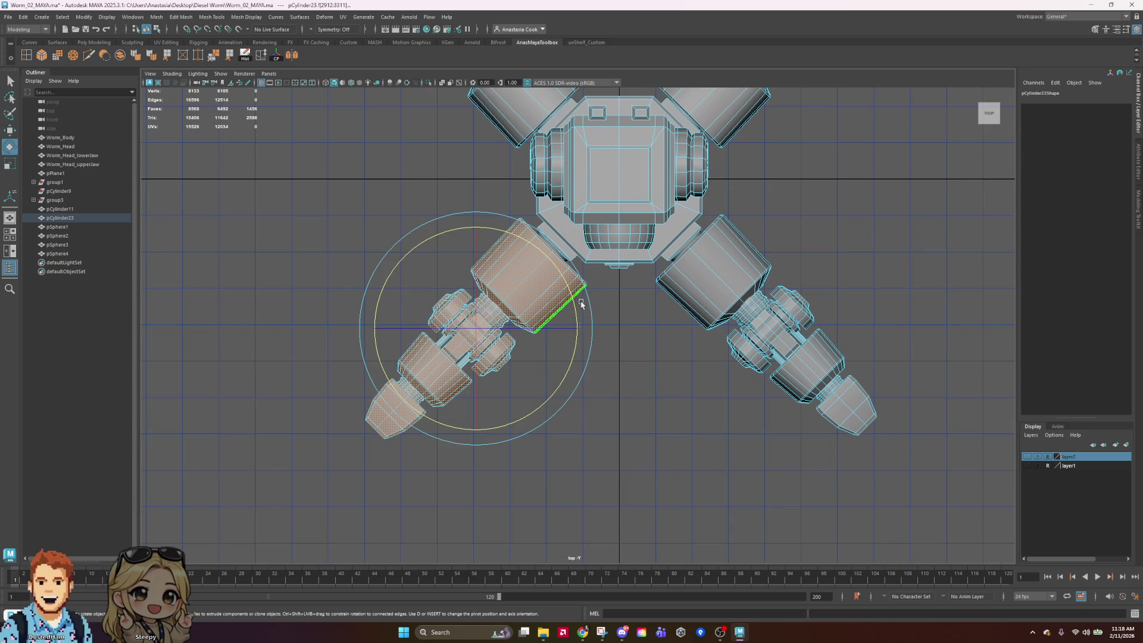
key("w")
left_click_drag(475, 403, 473, 405)
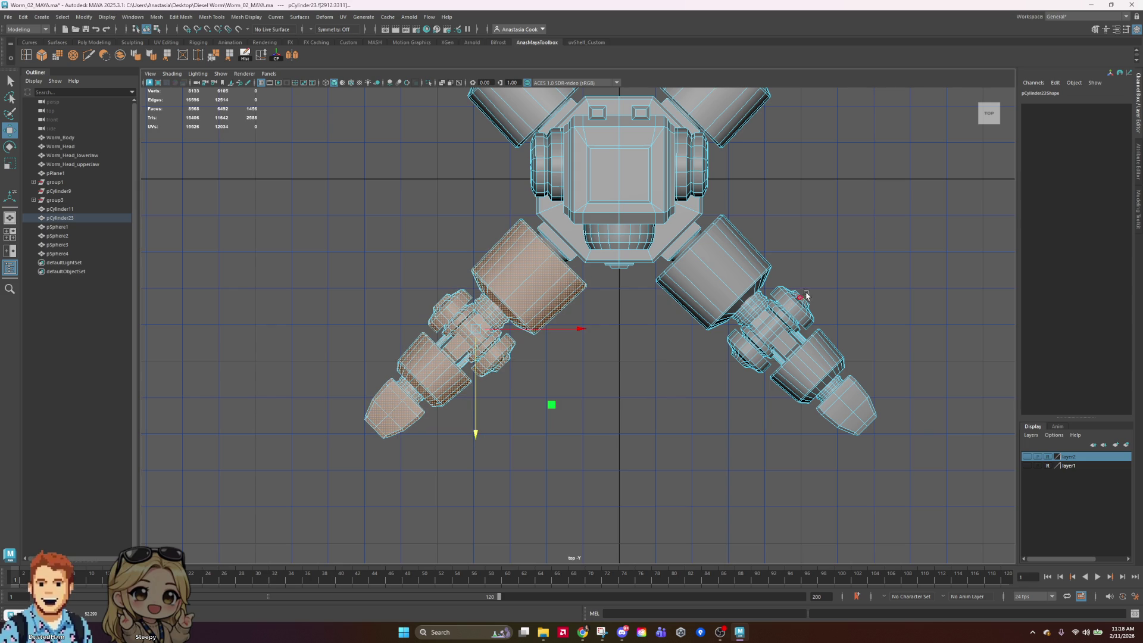
Return to object mode and select the whole worm mesh pCylinder23
key("F8")
left_click(816, 226)
scroll(817, 238, "down", 6)
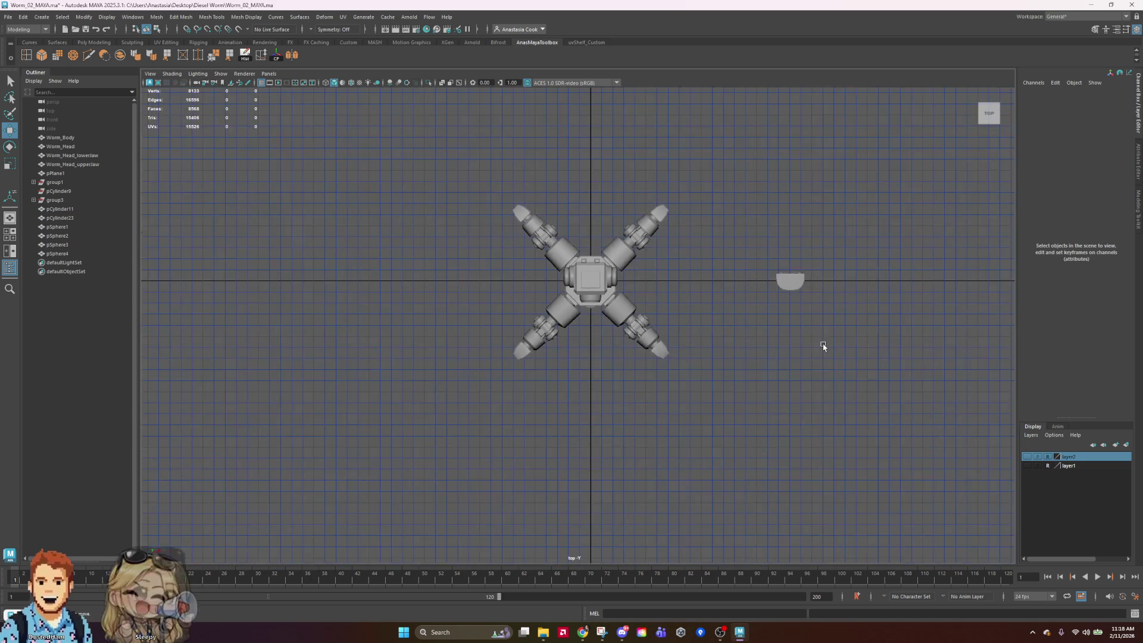
scroll(779, 316, "up", 5)
left_click(768, 137)
middle_click_drag(824, 232, 794, 353, "alt")
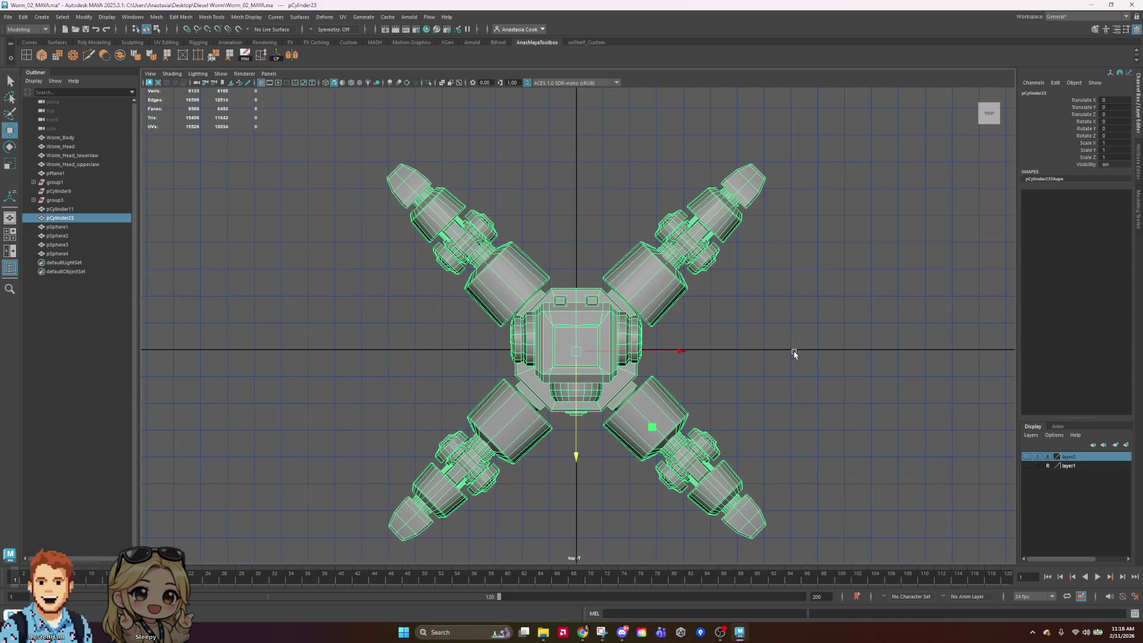
scroll(792, 352, "up", 3)
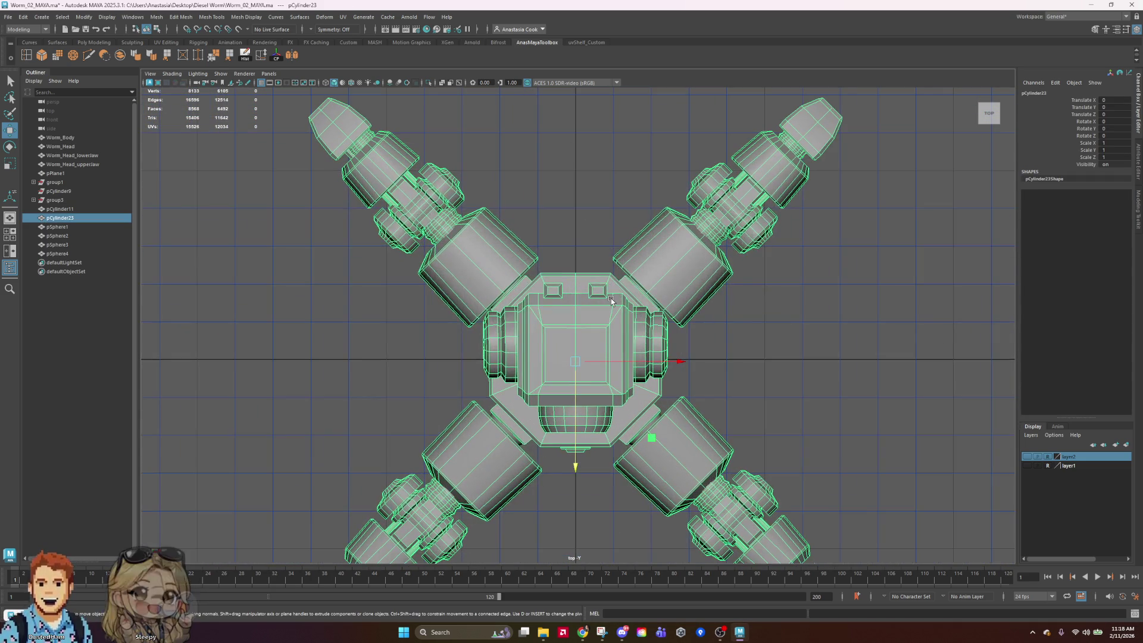
scroll(611, 298, "down", 4)
Reselect every face of the lower-left arm using face-loop and box selections
right_click_drag(551, 401, 468, 414)
double_click(527, 401)
left_click_drag(427, 390, 542, 517)
scroll(567, 512, "up", 4)
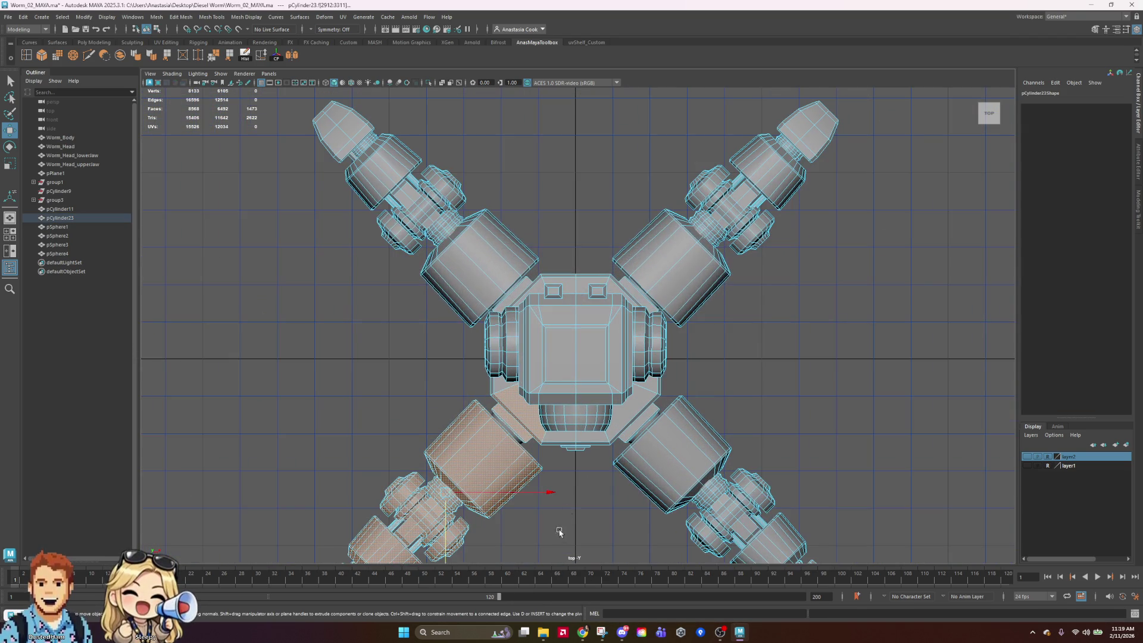
left_click(578, 499)
mouse_move(577, 499)
middle_mouse_down("alt")
mouse_move(622, 343)
mouse_move(622, 259)
middle_mouse_up("alt")
double_click(486, 241)
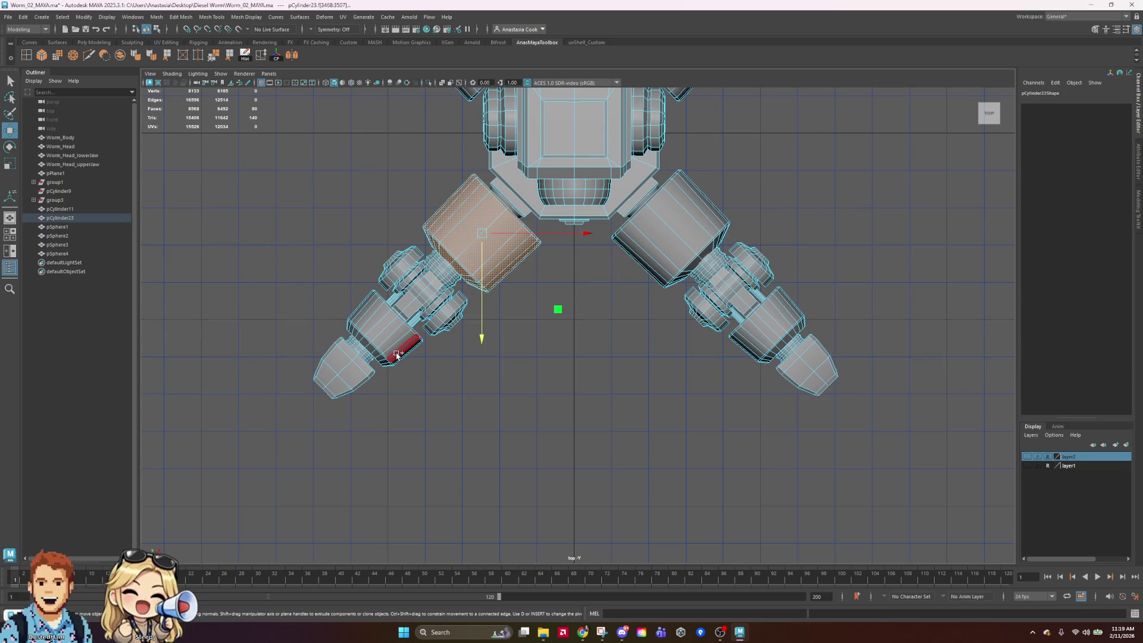
left_click_drag(250, 250, 481, 517)
left_click_drag(249, 222, 492, 517)
Delete the lower-left, upper-left and upper-right arms, leaving only the lower-right leg
key("Delete")
scroll(635, 276, "down", 2)
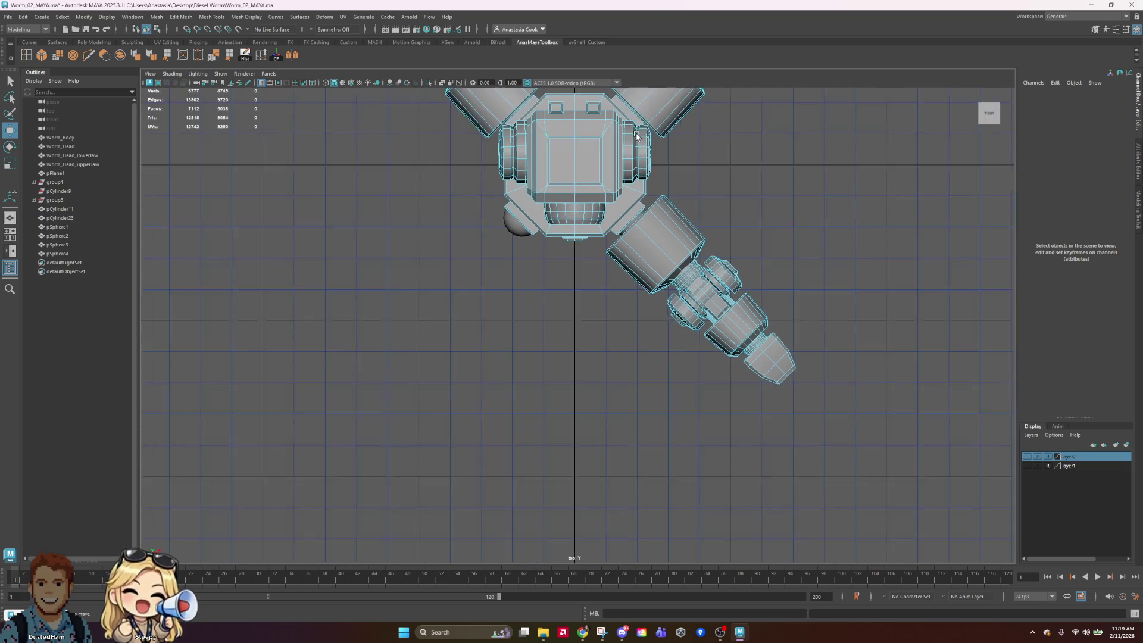
scroll(635, 275, "down", 2)
middle_click_drag(734, 216, 735, 319, "alt")
double_click(471, 205)
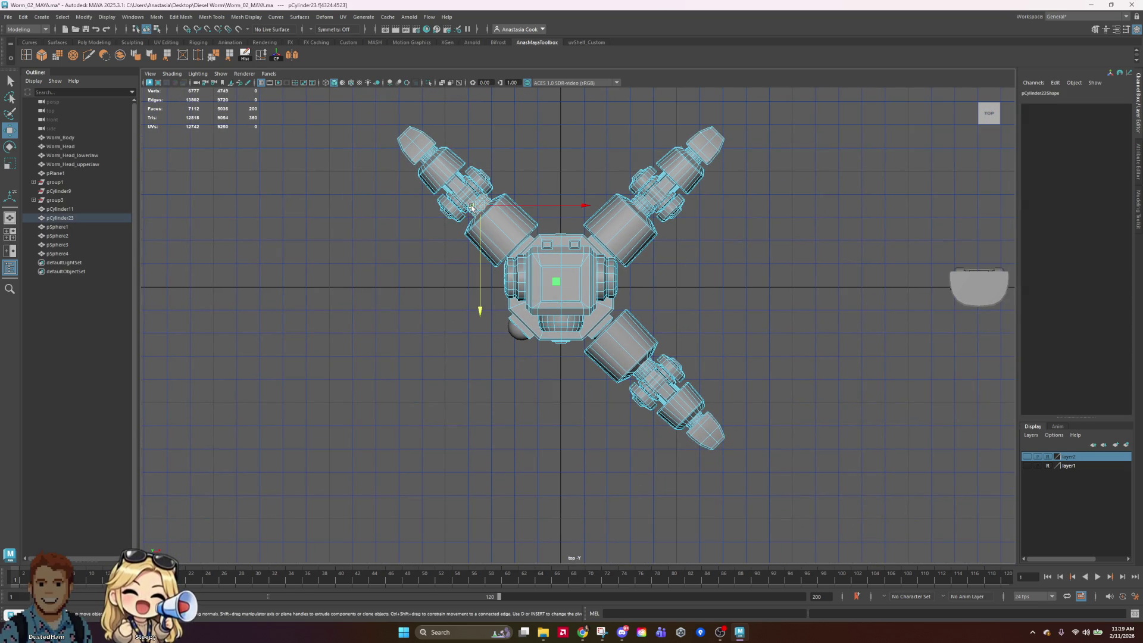
double_click(503, 232)
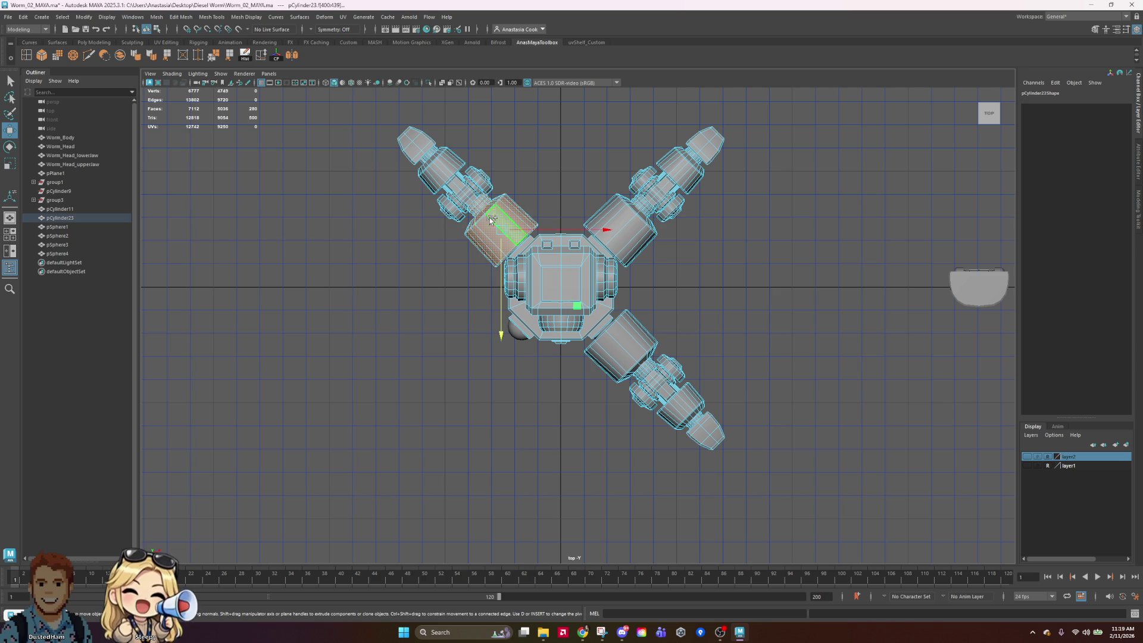
left_click_drag(492, 236, 506, 233)
key("Delete")
double_click(624, 222)
left_click_drag(798, 101, 624, 235)
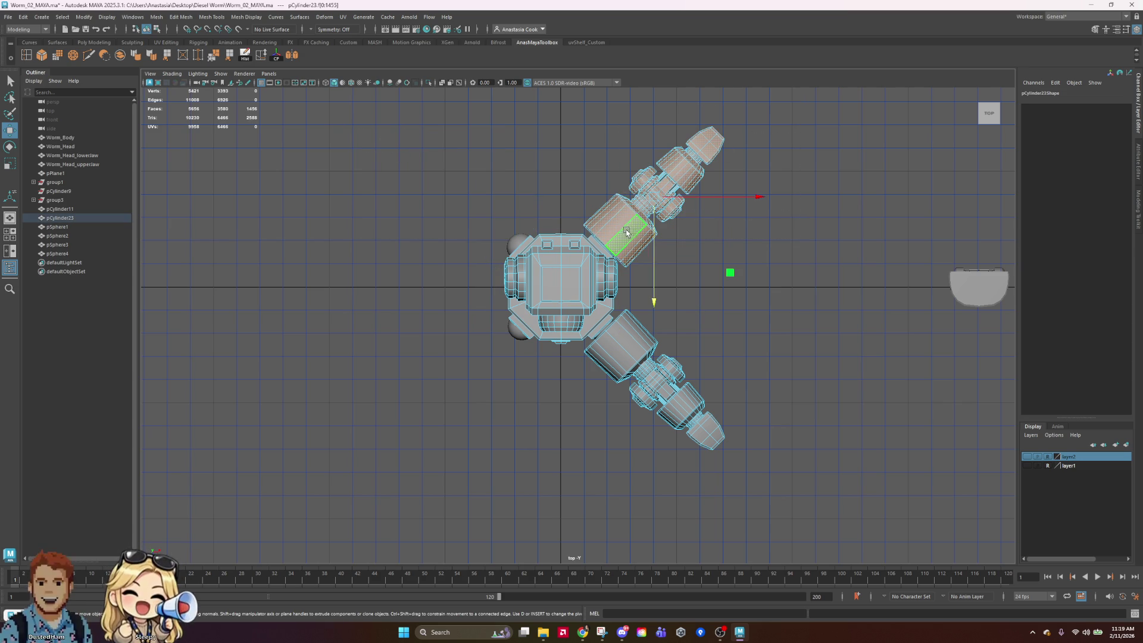
key("Delete")
In object mode, select pCylinder23, save the scene and duplicate it as pCylinder24
key("F8")
left_click(626, 359)
key("ctrl+s")
mouse_move(768, 333)
middle_mouse_down("alt")
mouse_move(758, 268)
mouse_move(786, 338)
middle_mouse_up("alt")
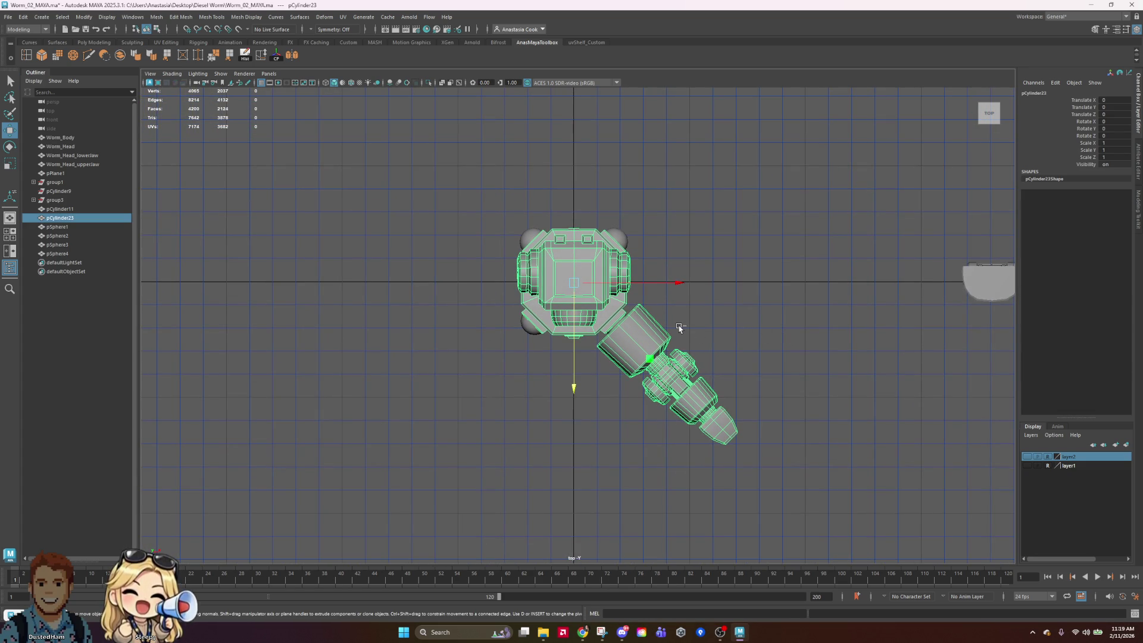
key("ctrl+d")
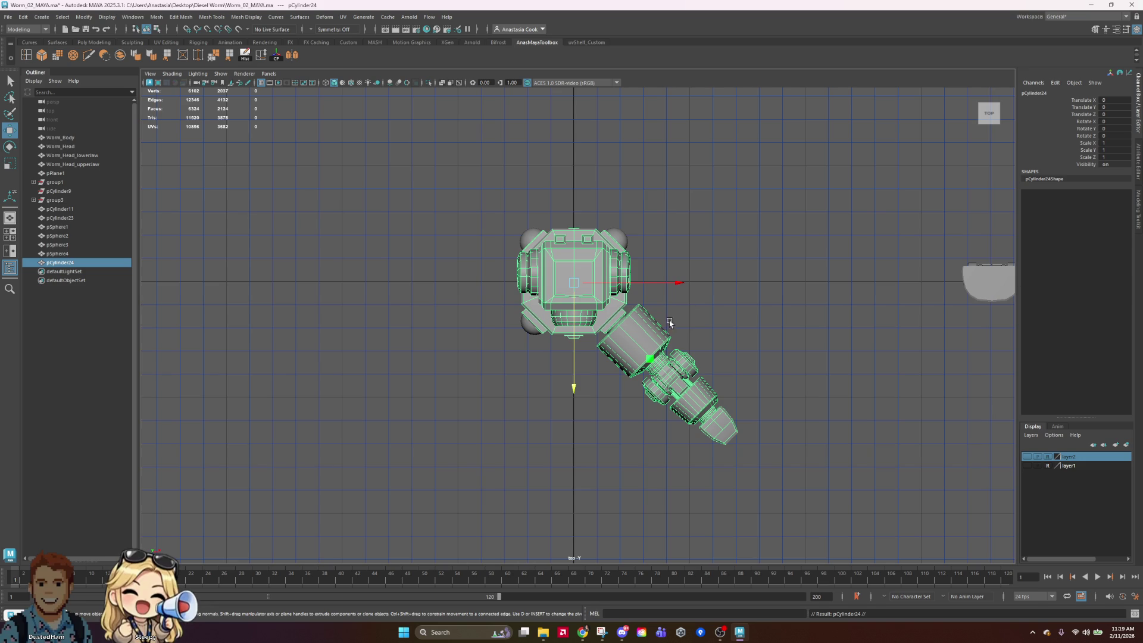
Switch the pCylinder24 copy to face mode and test-select its head faces
right_click(647, 341)
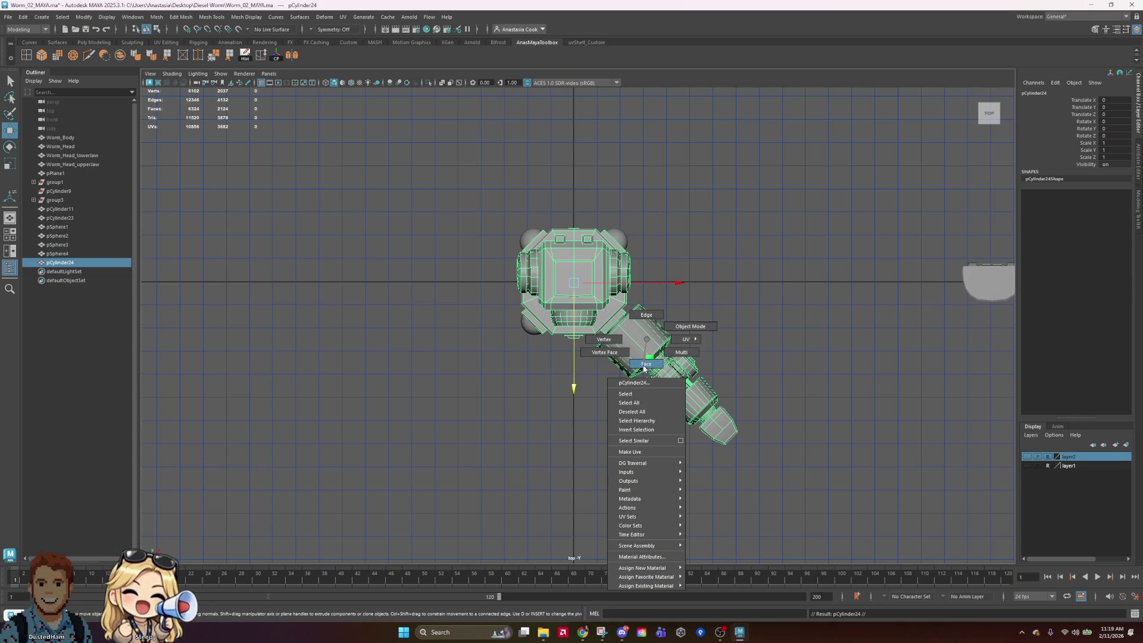
left_click(646, 364)
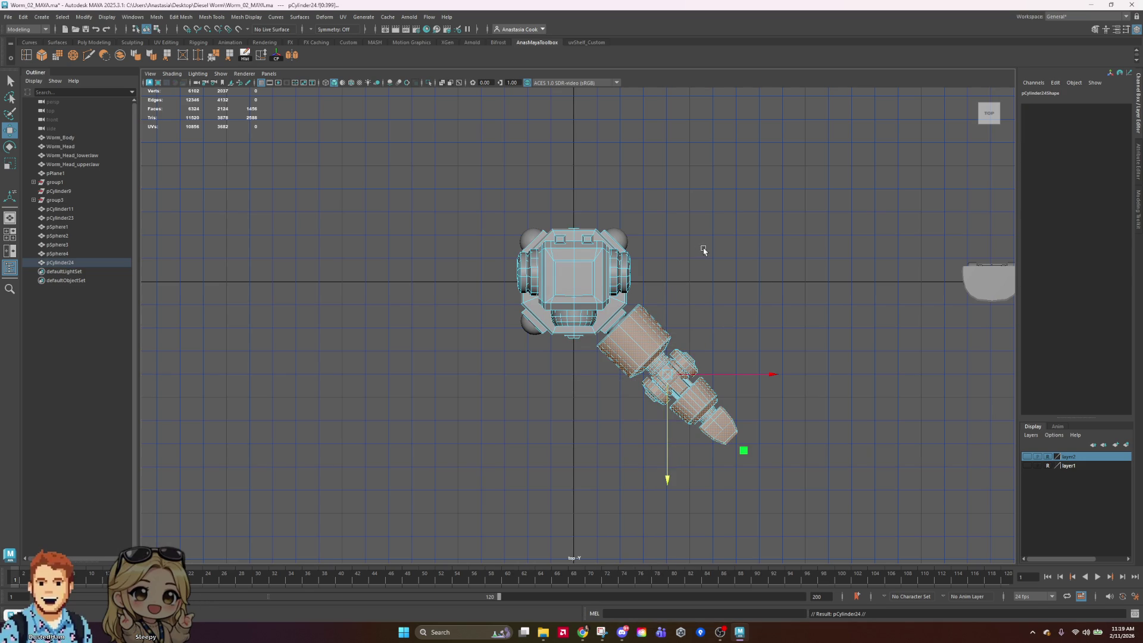
mouse_move(453, 185)
left_mouse_down()
mouse_move(867, 542)
mouse_move(926, 553)
left_mouse_up()
left_click(832, 435)
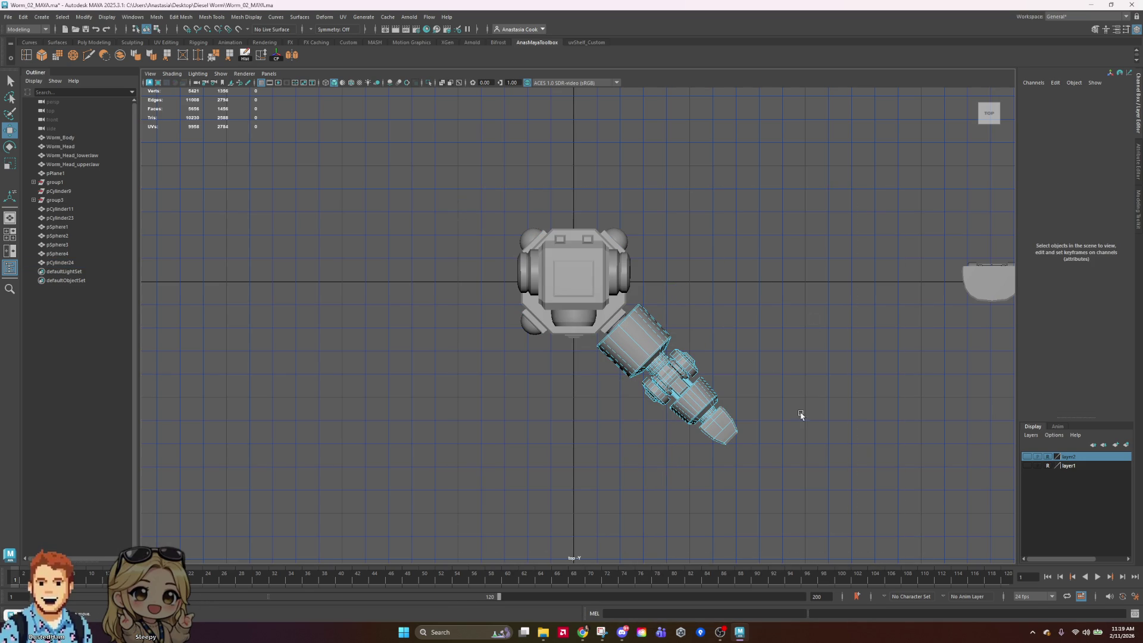
Check the worm from a low front angle and in top view, then select it
scroll(638, 353, "up", 5)
key("space")
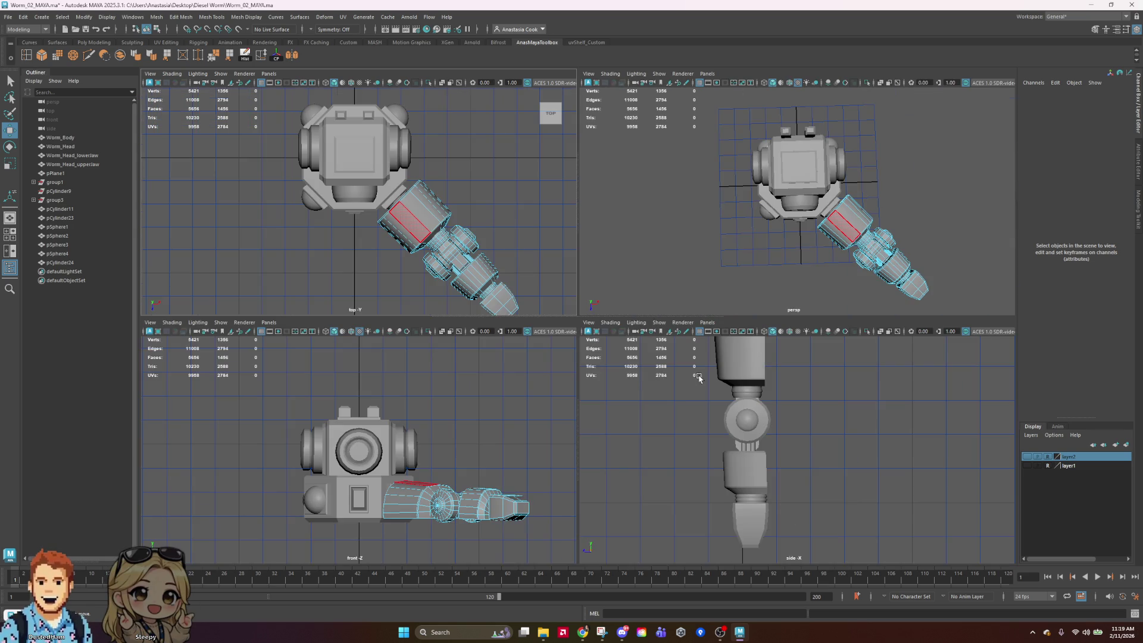
key("space")
mouse_move(924, 255)
left_mouse_down("alt")
mouse_move(589, 301)
mouse_move(492, 273)
mouse_move(454, 306)
mouse_move(411, 274)
left_mouse_up("alt")
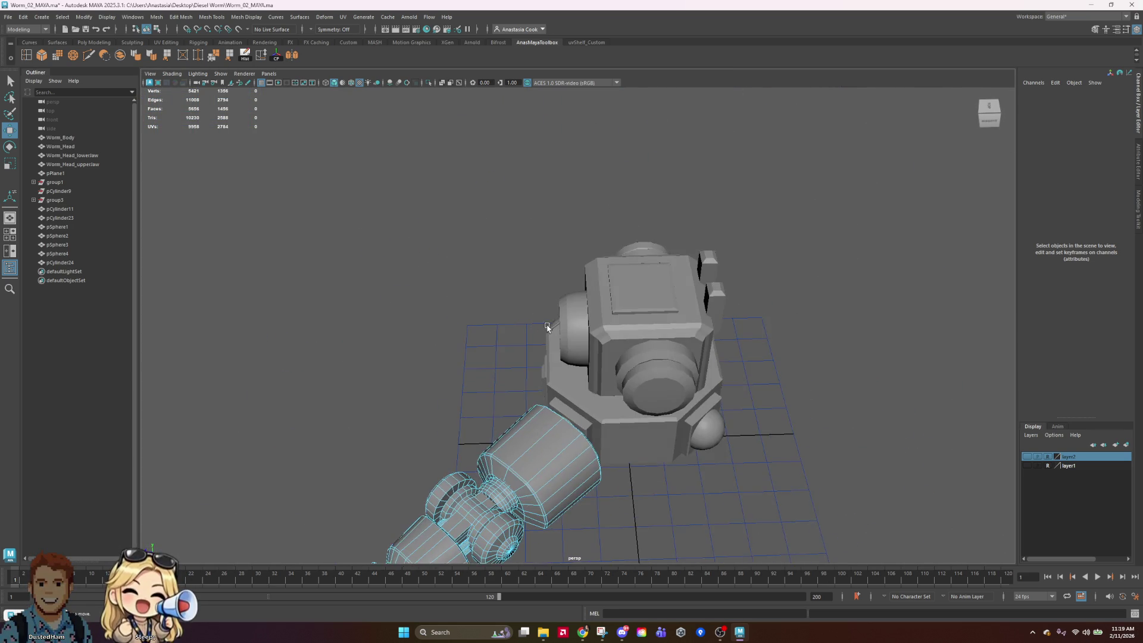
key("space")
key("space")
right_click_drag(702, 301, 713, 323)
left_click(712, 323)
scroll(713, 323, "down", 2)
Rotate the arm copy pCylinder24 to Rotate Y -90
left_click(737, 438)
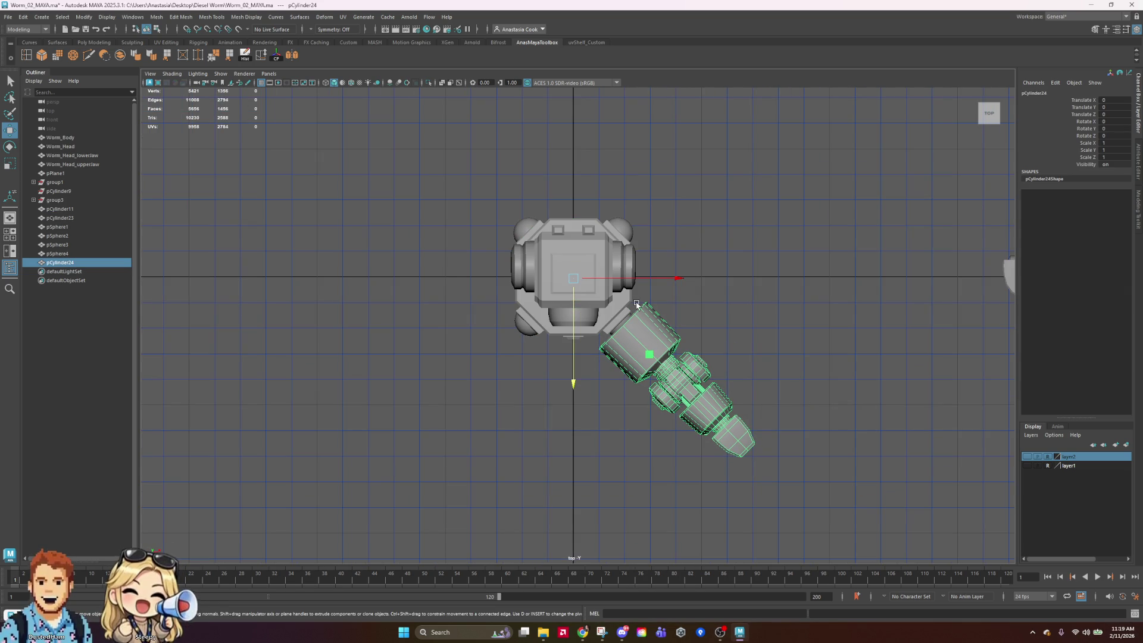
key("e")
mouse_move(644, 348)
left_mouse_down()
mouse_move(620, 366)
mouse_move(475, 381)
left_mouse_up()
left_click(1115, 129)
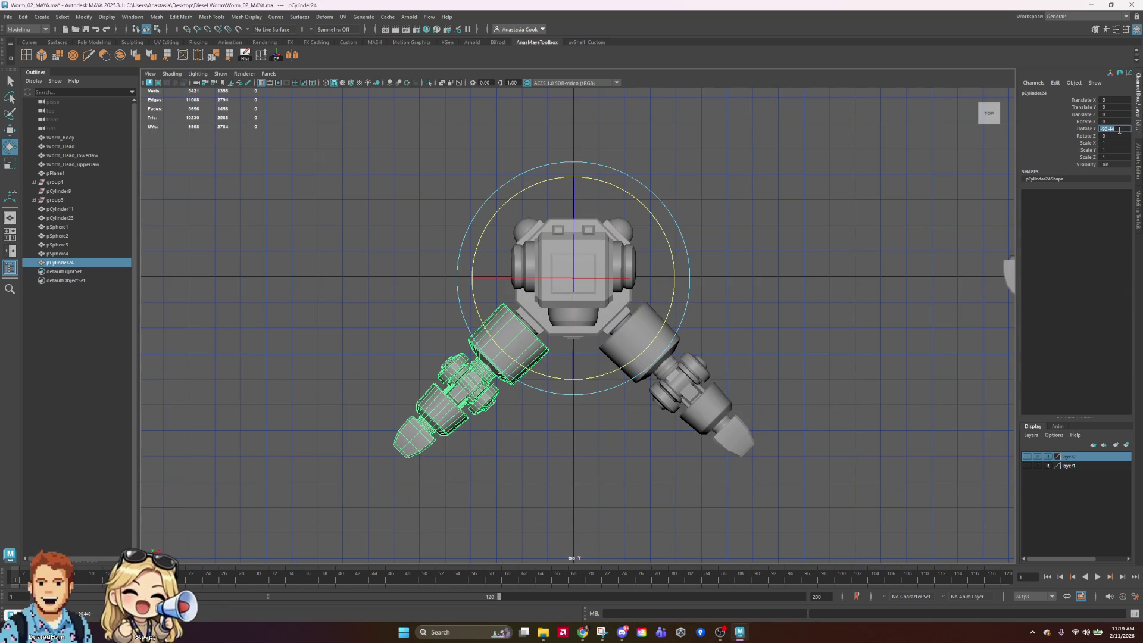
type("-90")
key("Return")
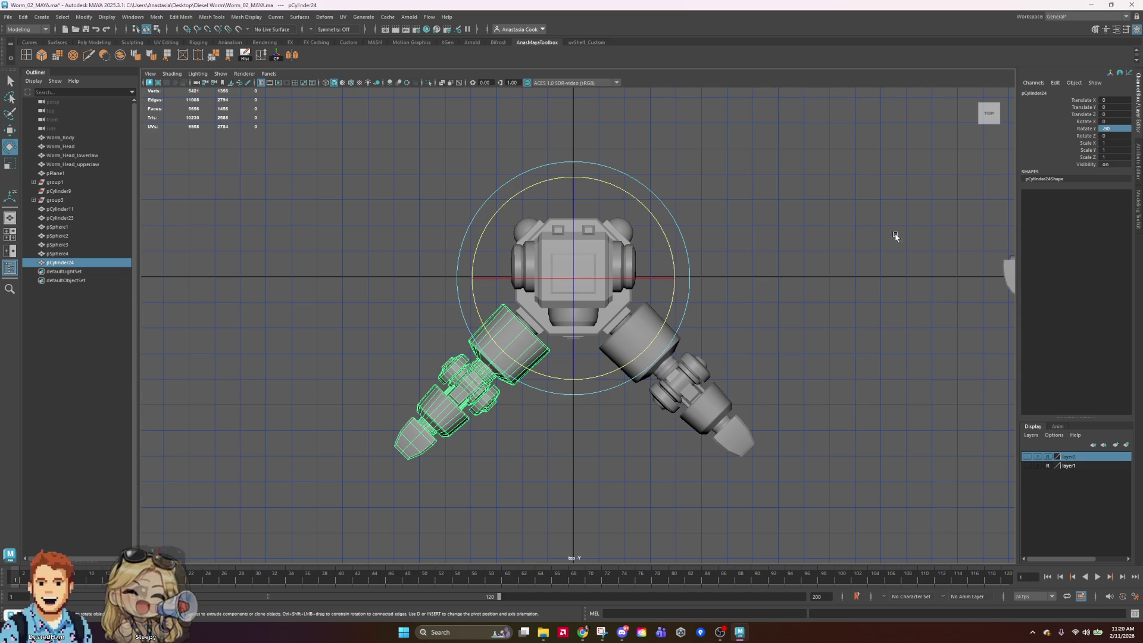
Duplicate the arm twice with Ctrl+D, rotating the copies to -180 and -270
key("ctrl+d")
mouse_move(653, 342)
left_mouse_down()
mouse_move(533, 350)
mouse_move(526, 340)
left_mouse_up()
type("180")
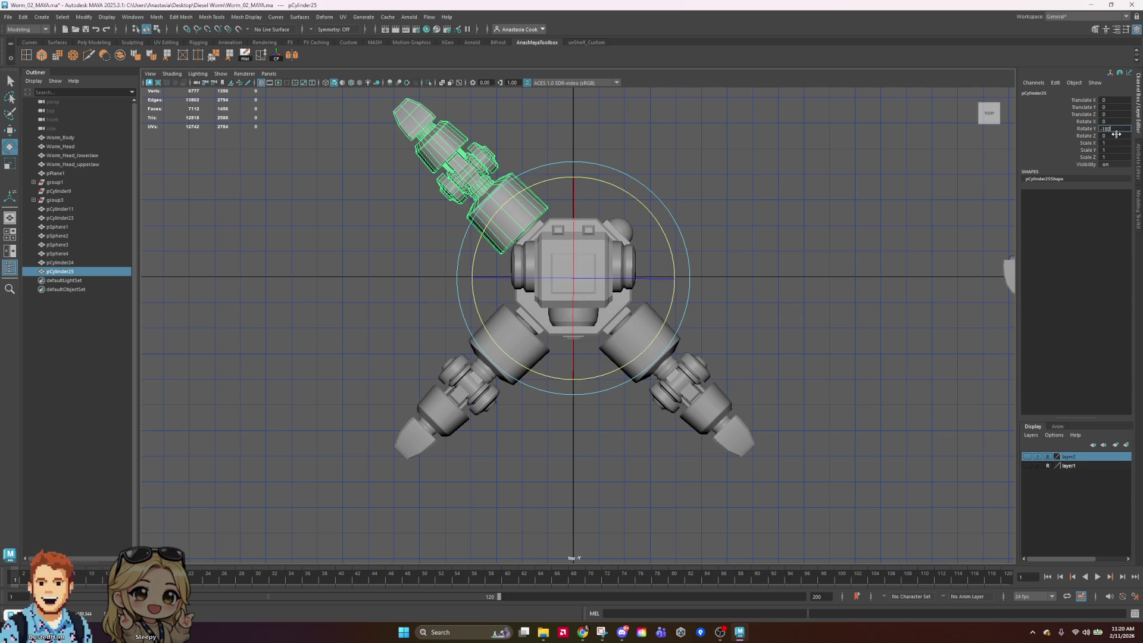
key("Return")
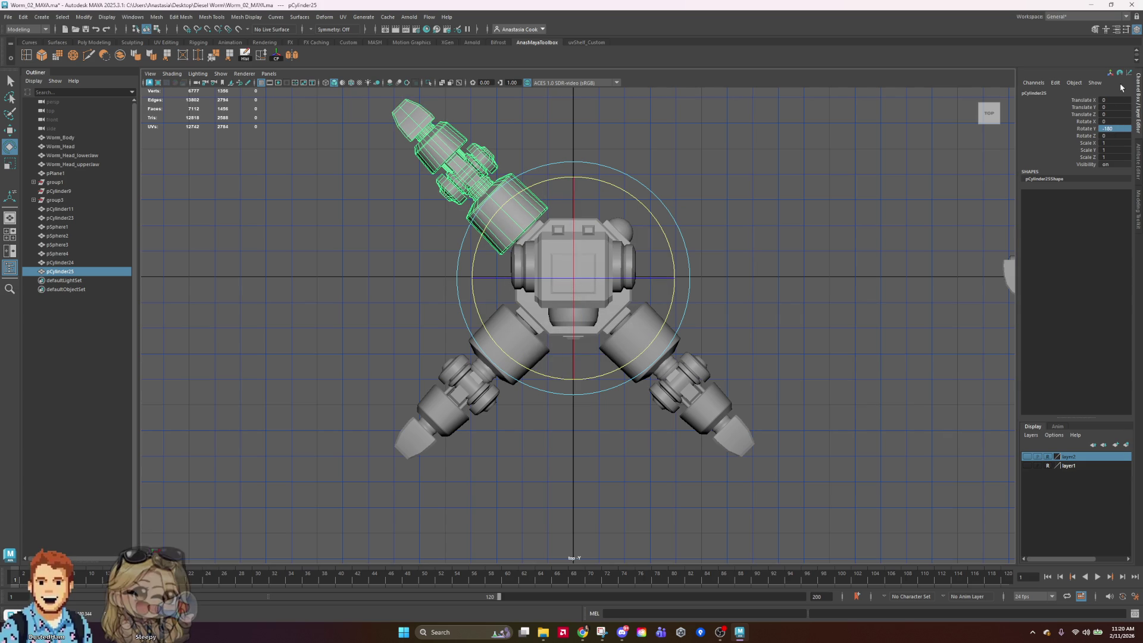
key("ctrl+d")
mouse_move(656, 205)
left_mouse_down()
mouse_move(645, 222)
mouse_move(702, 314)
mouse_move(678, 391)
left_mouse_up()
type("-270")
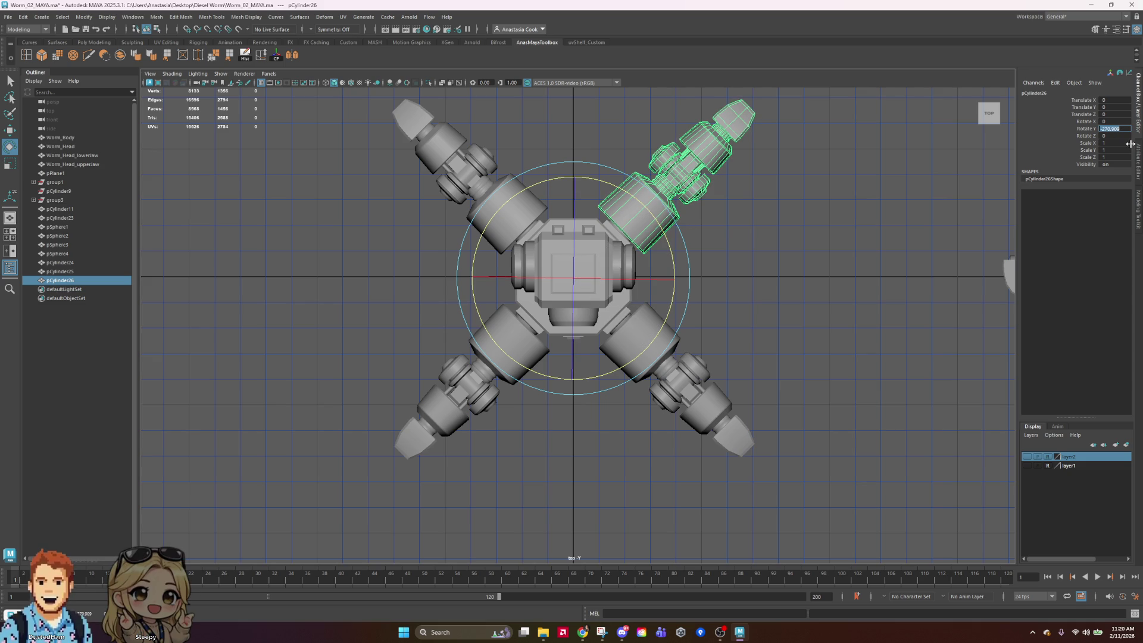
key("Return")
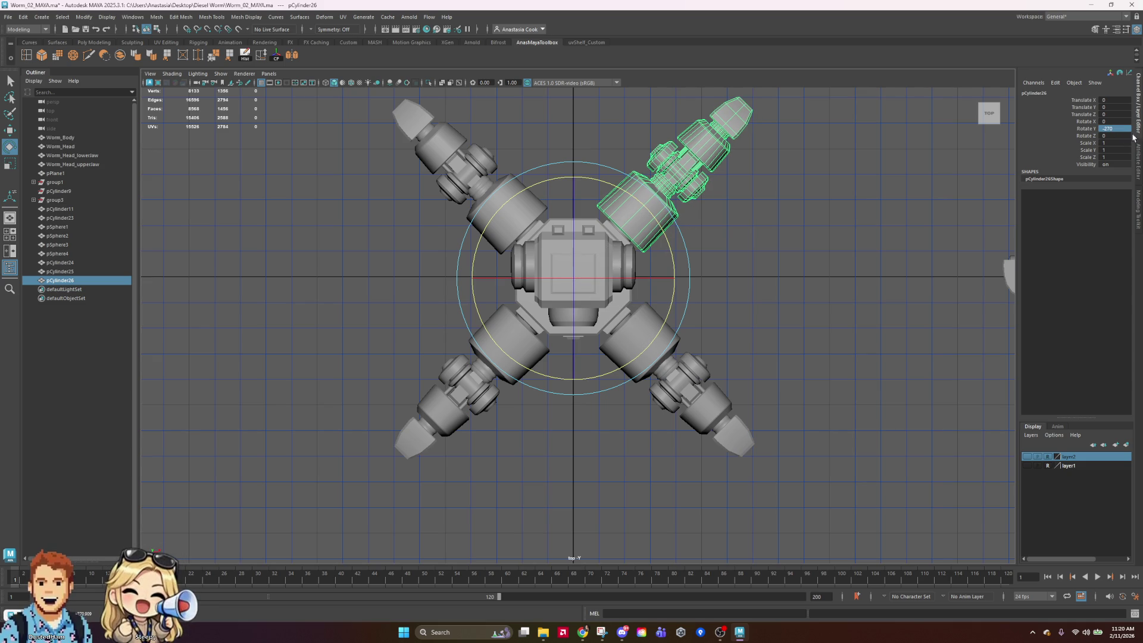
Marquee-select all four arms with their joint spheres and group them with Ctrl+G
left_click(780, 306)
scroll(778, 316, "down", 4)
scroll(689, 374, "up", 2)
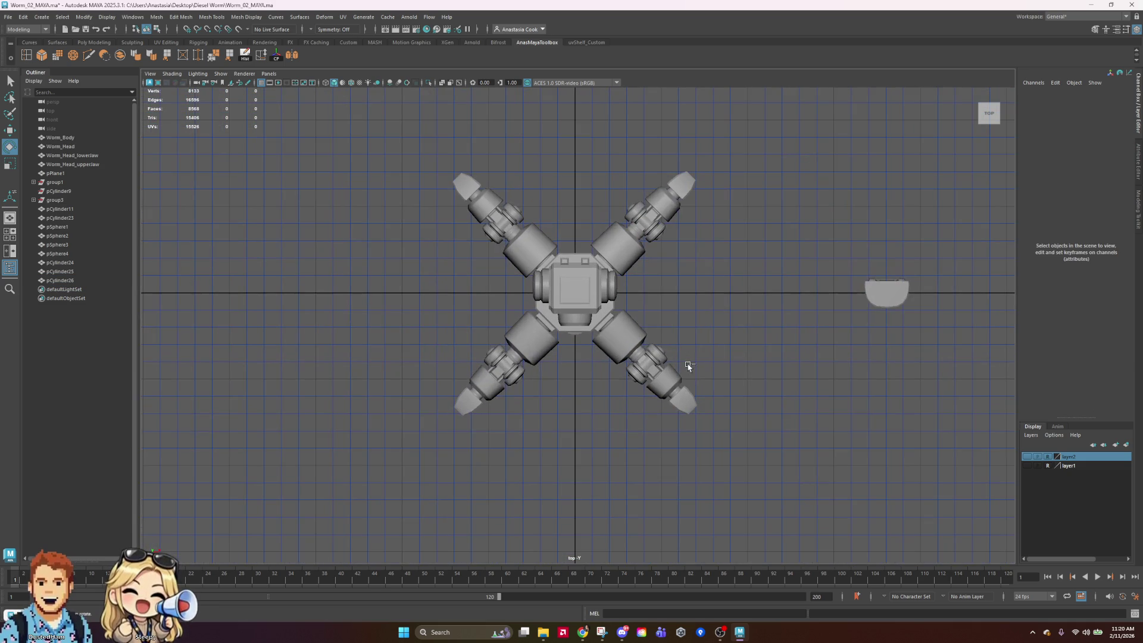
scroll(690, 334, "up", 5)
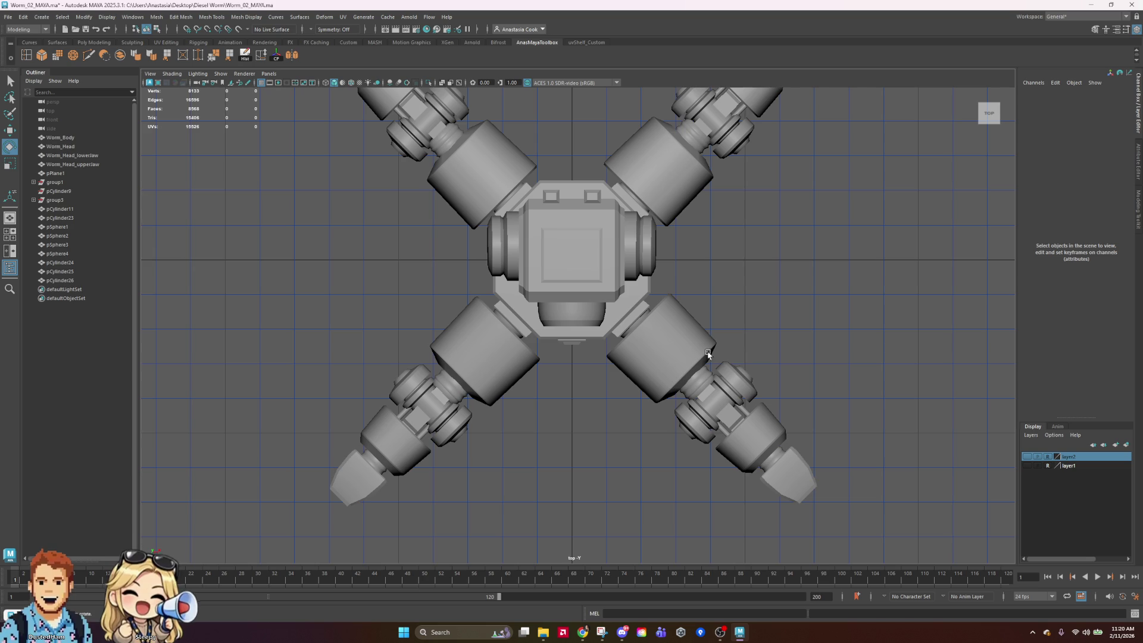
key("space")
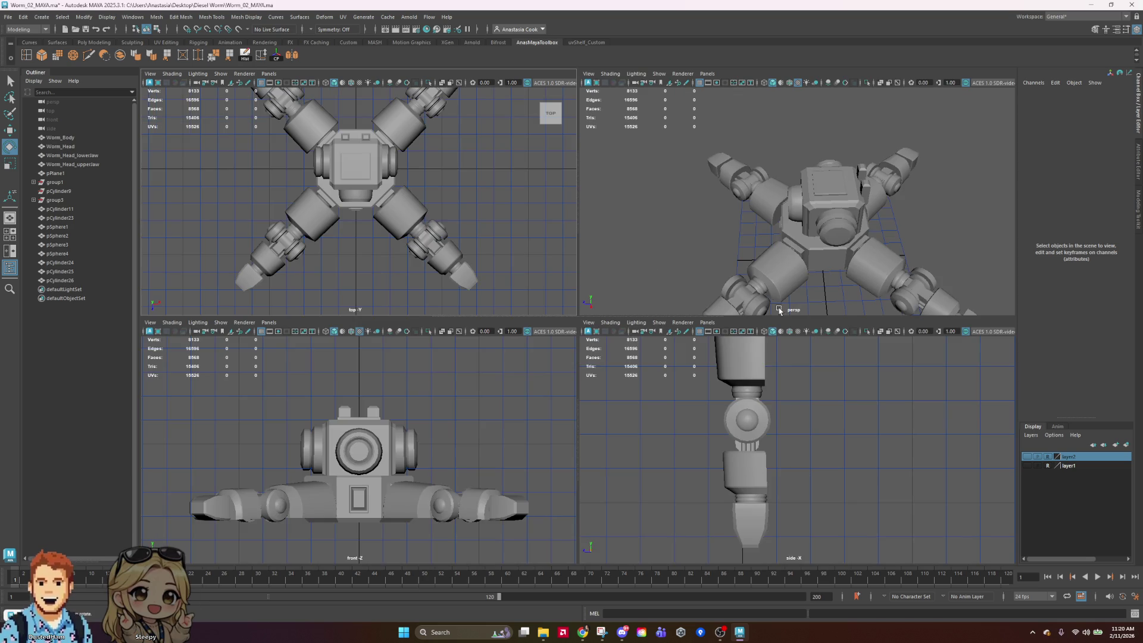
key("space")
mouse_move(870, 245)
left_mouse_down("alt")
mouse_move(876, 380)
mouse_move(810, 322)
mouse_move(789, 267)
mouse_move(788, 296)
mouse_move(828, 388)
mouse_move(796, 224)
left_mouse_up("alt")
left_click(735, 491)
right_click_drag(796, 225, 720, 271, "alt")
mouse_move(720, 270)
left_mouse_down("alt")
mouse_move(743, 297)
mouse_move(750, 350)
left_mouse_up("alt")
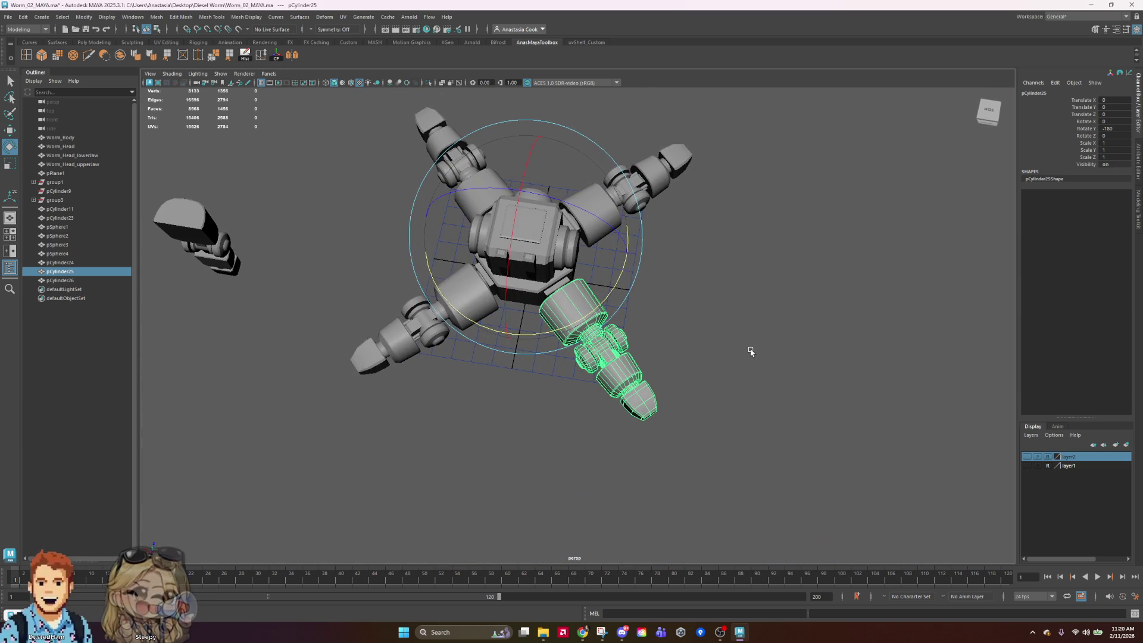
left_click(756, 274)
right_click_drag(756, 274, 434, 226, "alt")
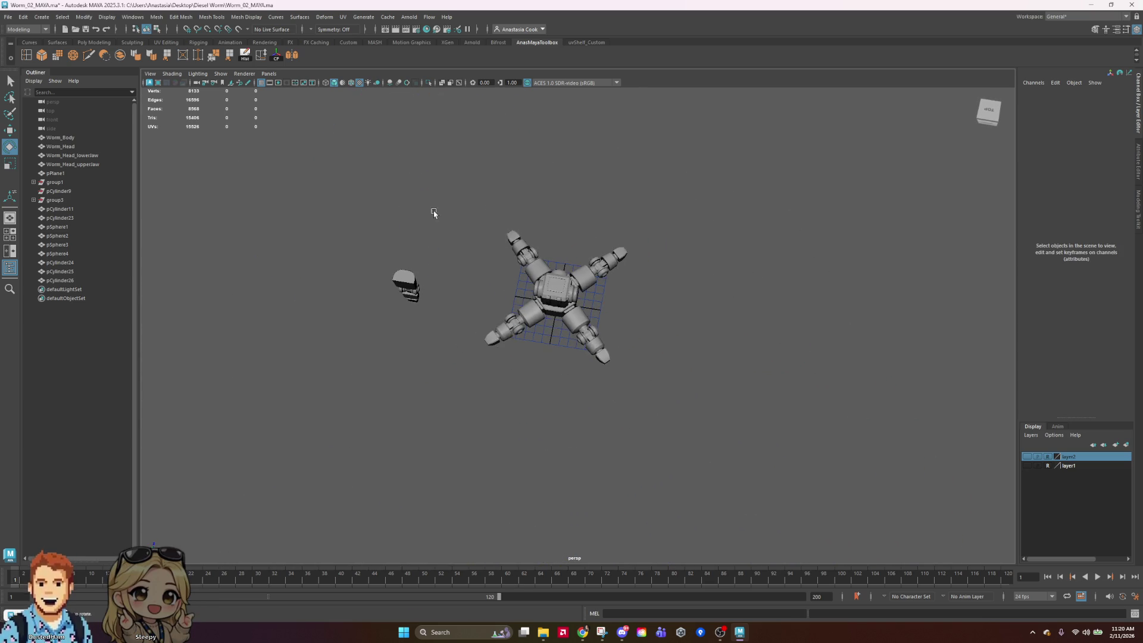
left_click_drag(434, 226, 822, 403)
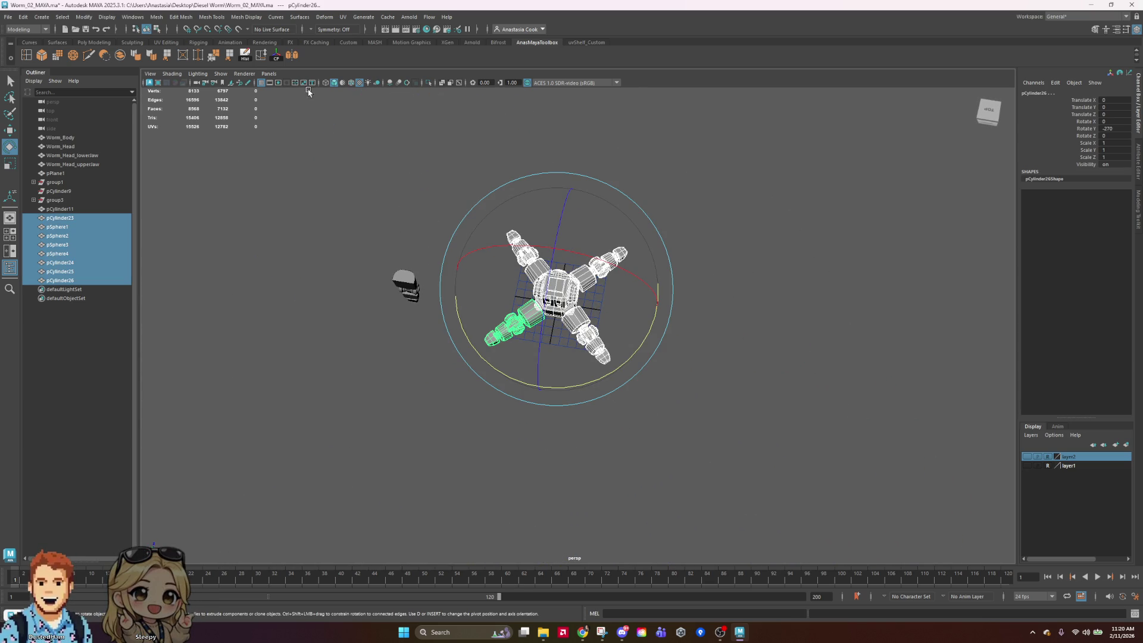
key("ctrl+g")
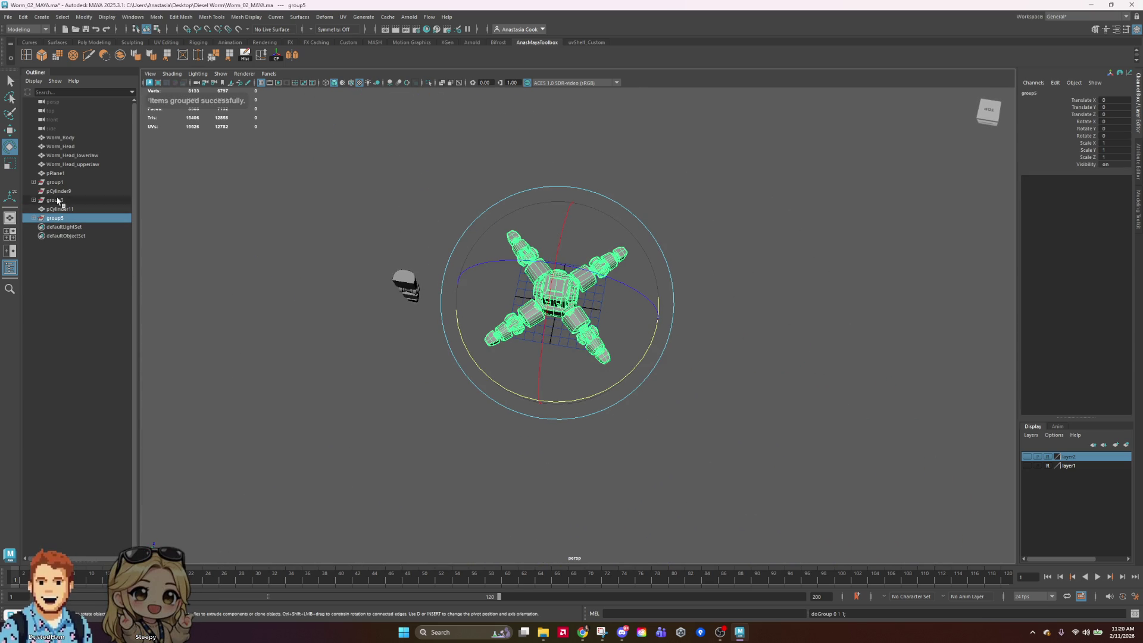
Centre the new group5's pivot on its four arms
left_click(56, 200)
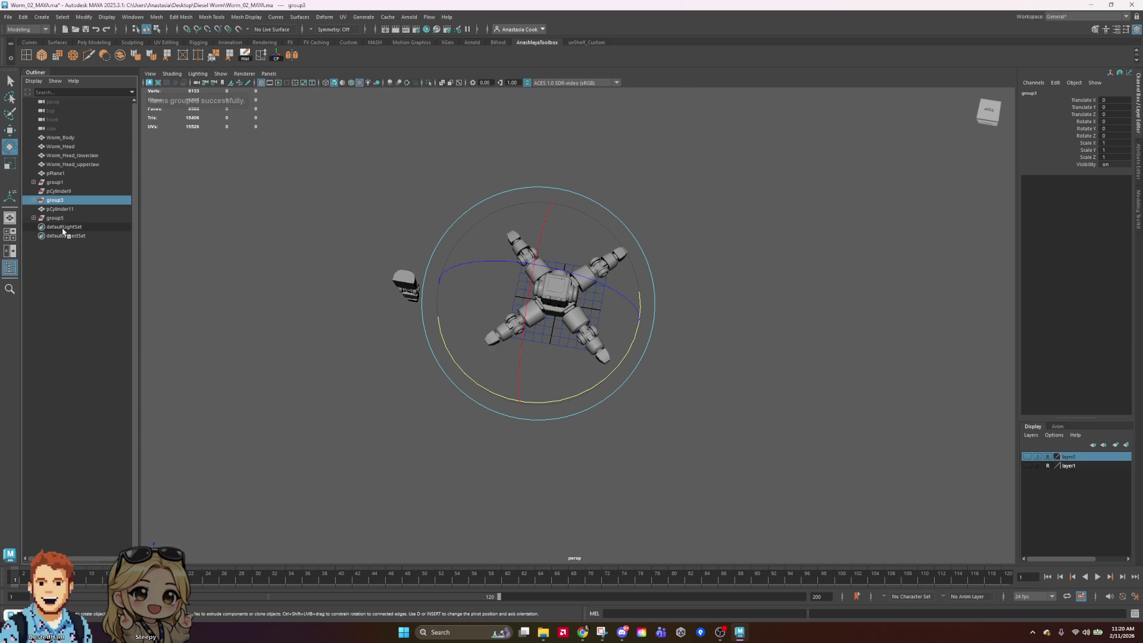
left_click(56, 218)
left_click(275, 56)
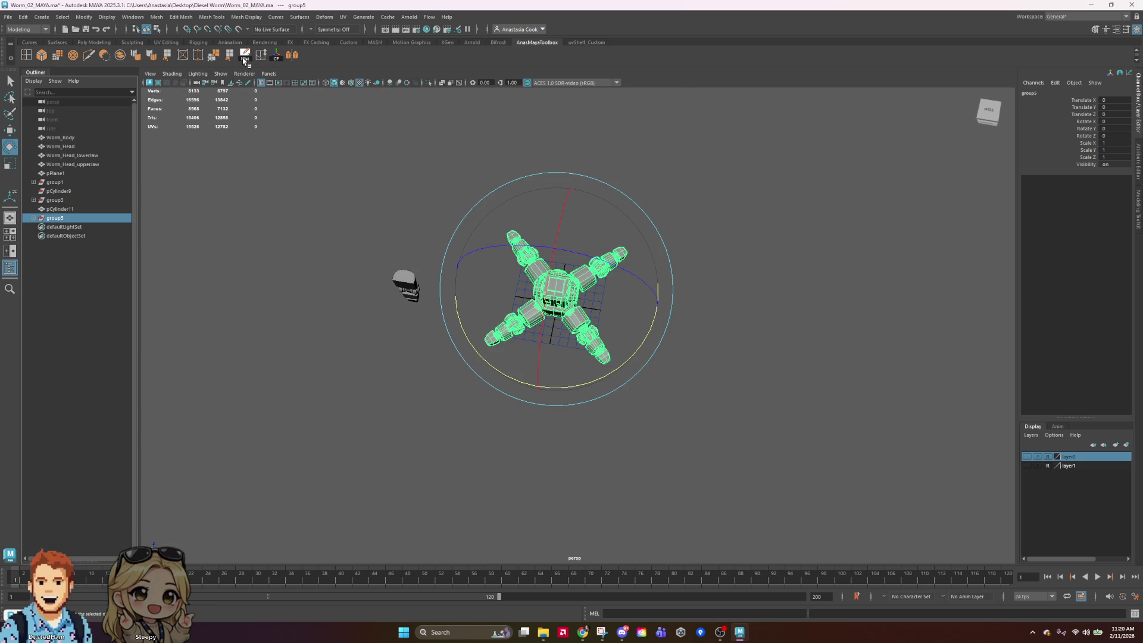
Delete the old groups group1 through group3 in the Outliner
left_click(61, 209)
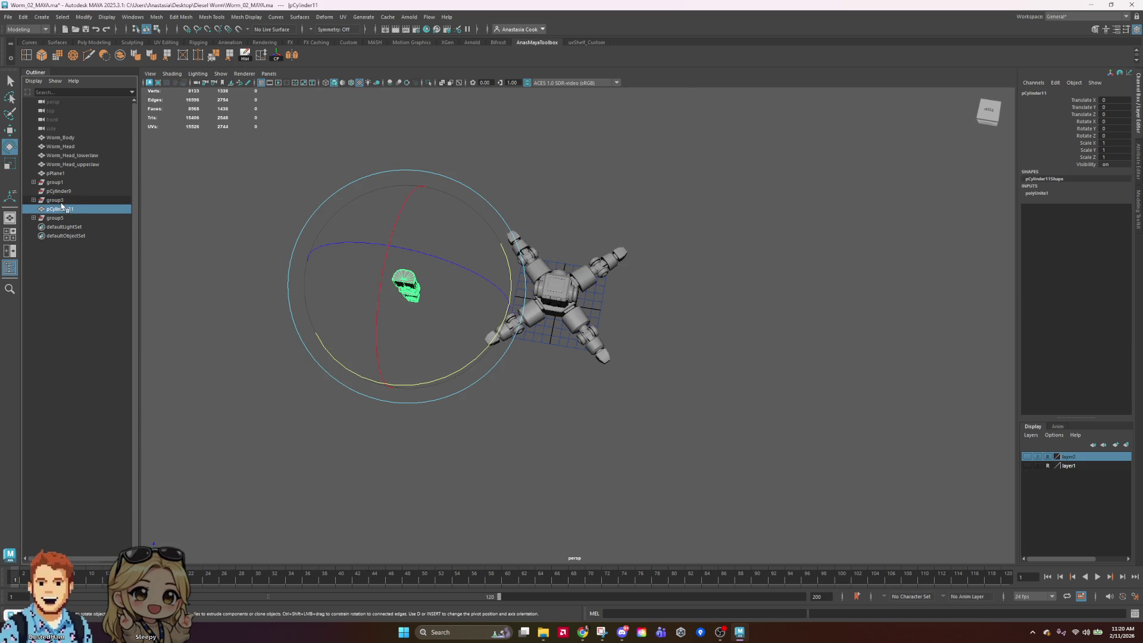
left_click(60, 200)
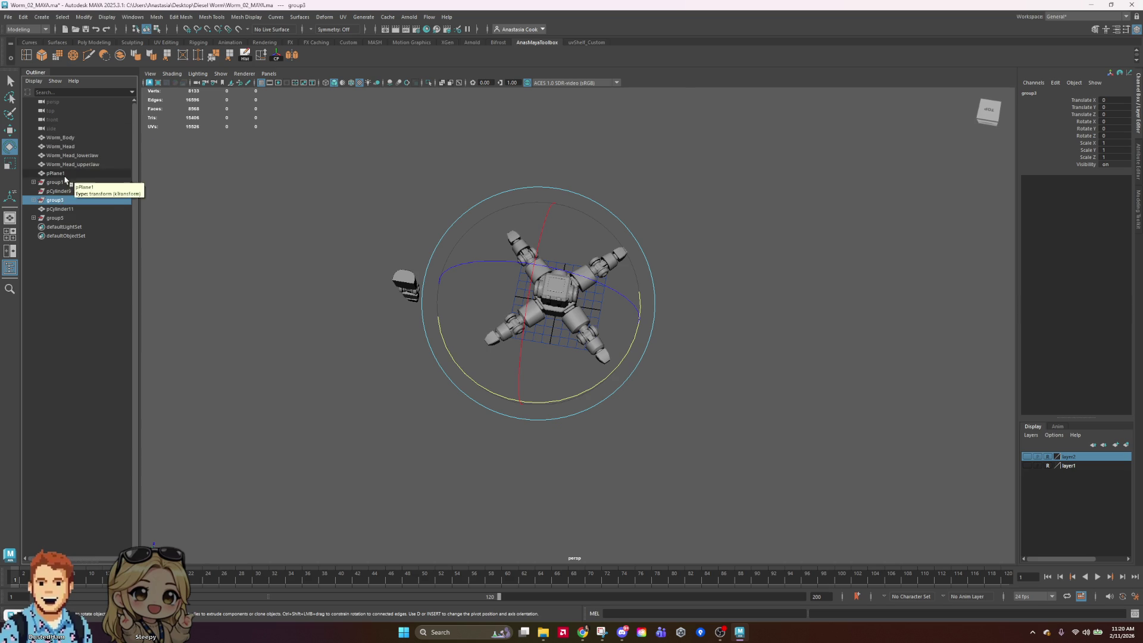
left_click(62, 184, "shift")
key("Delete")
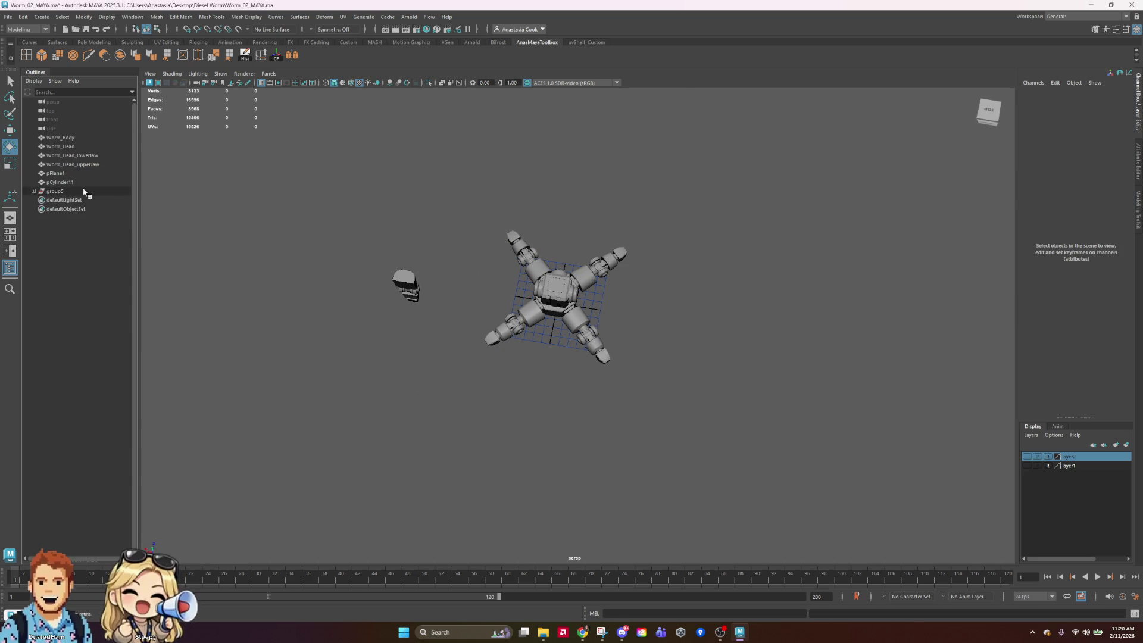
Toggle layer2 and select Worm_Head_upperJaw through Worm_Body while orbiting the worm
left_click(55, 173)
mouse_move(673, 381)
left_mouse_down("alt")
mouse_move(784, 365)
mouse_move(887, 330)
mouse_move(878, 345)
left_mouse_up("alt")
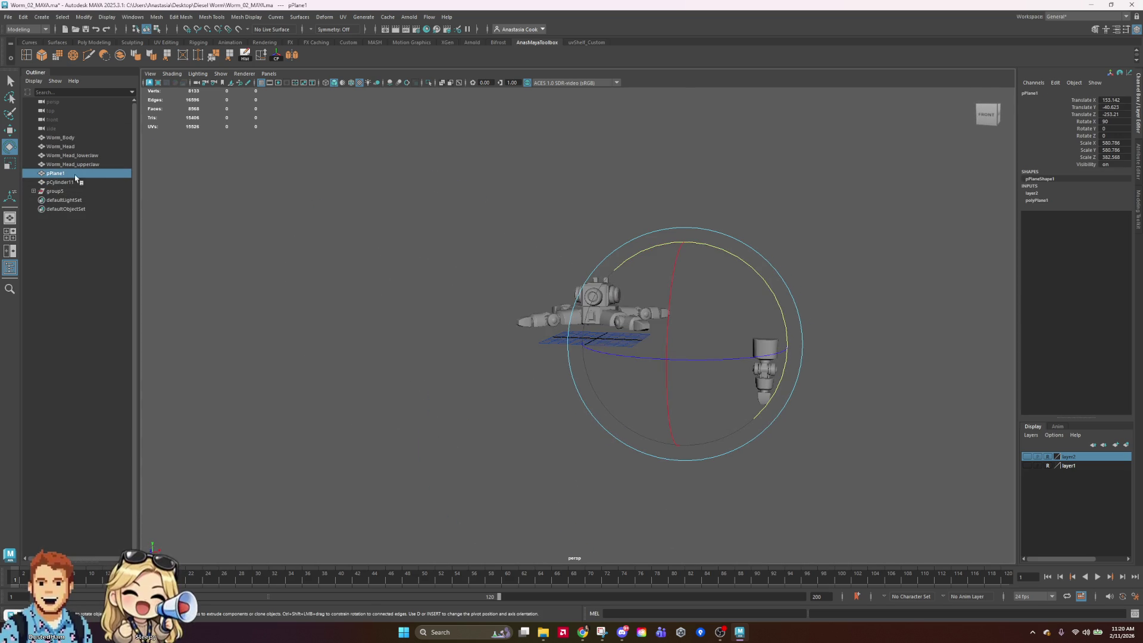
left_click(1027, 456)
left_click(1027, 456)
left_click(85, 166)
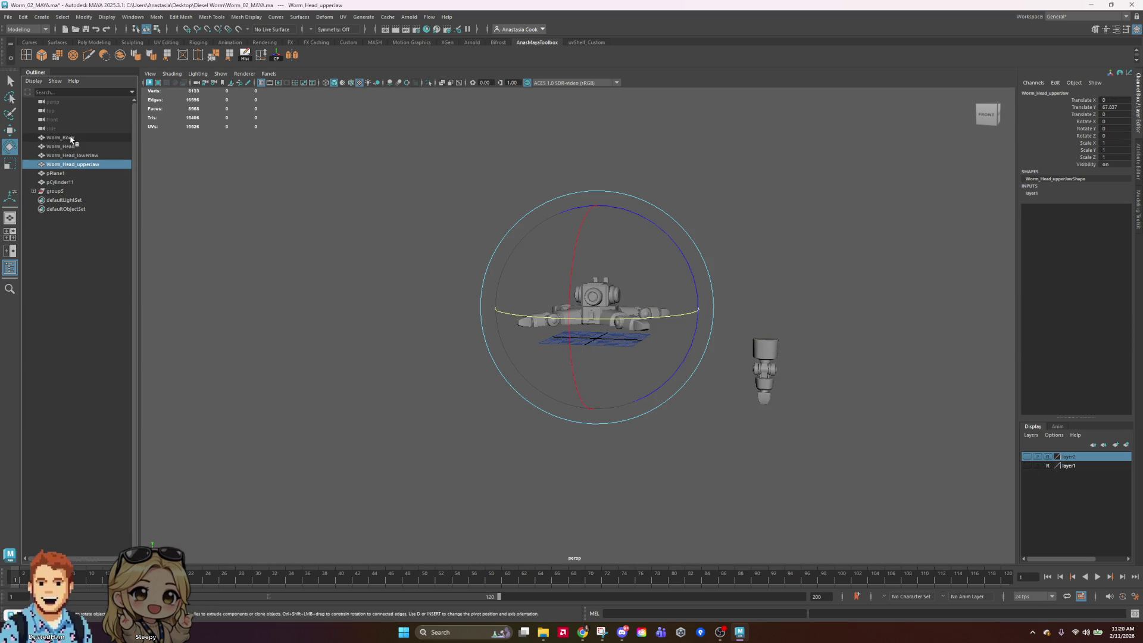
left_click(71, 139, "shift")
mouse_move(596, 295)
left_mouse_down("alt")
mouse_move(765, 298)
mouse_move(778, 352)
mouse_move(756, 303)
mouse_move(721, 284)
mouse_move(909, 319)
mouse_move(815, 299)
left_mouse_up("alt")
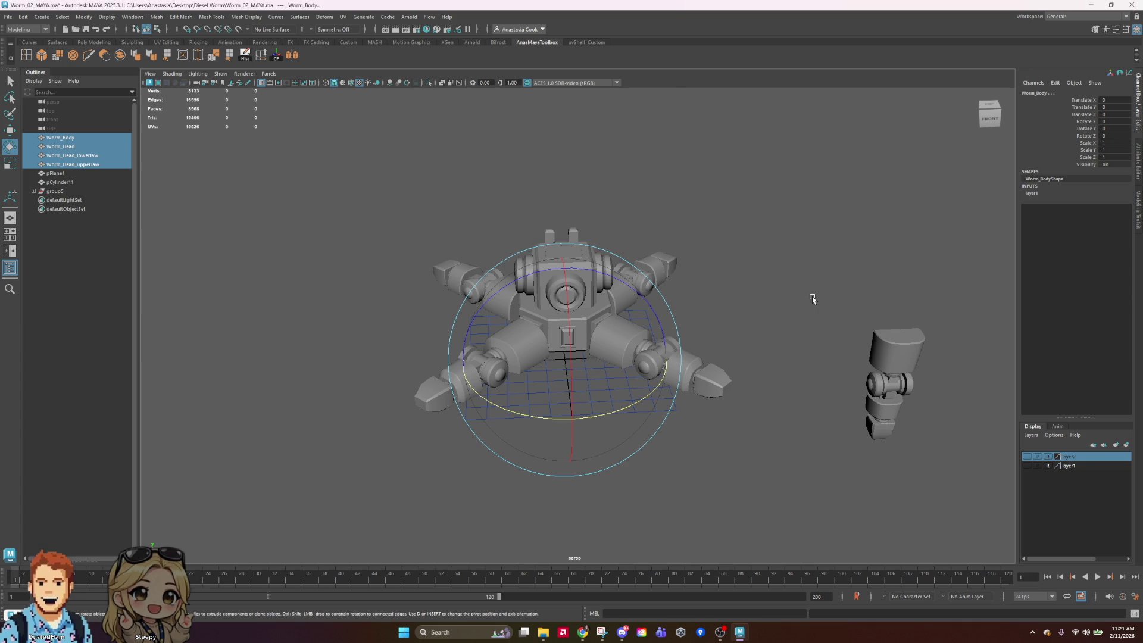
left_click(840, 300)
left_click(83, 164)
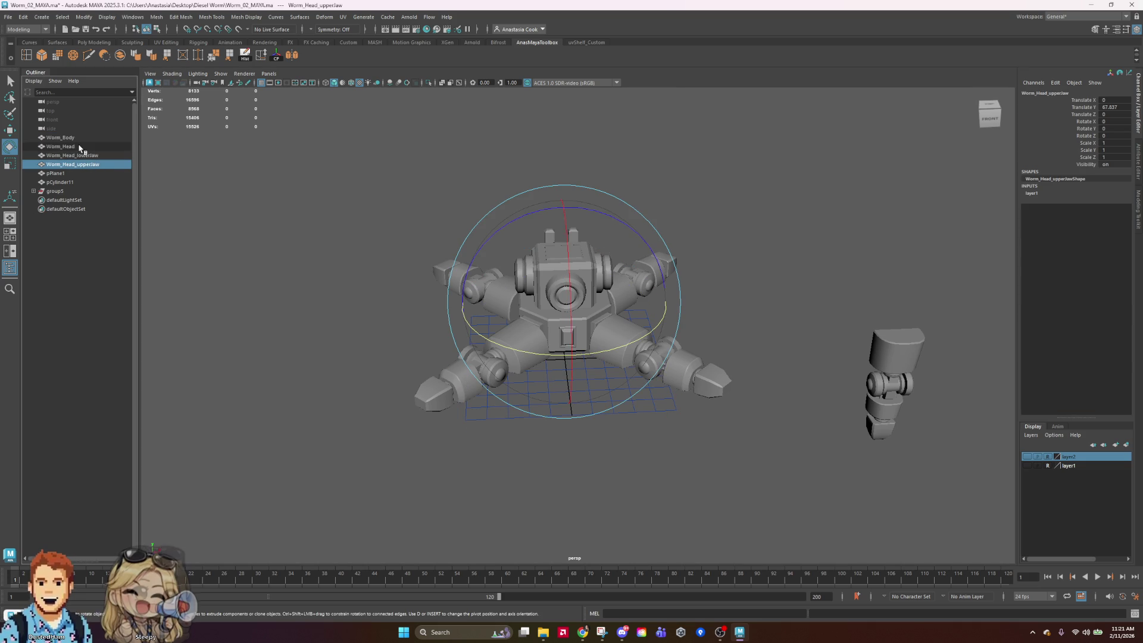
left_click(55, 138, "shift")
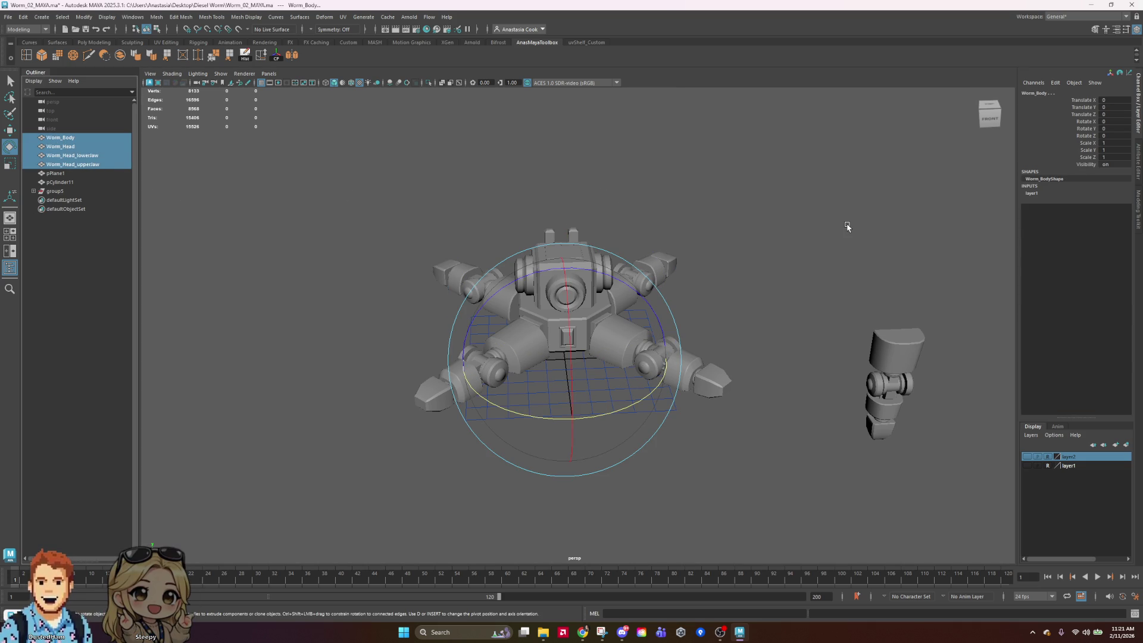
left_click(848, 227)
Rename the spare leg pCylinder11 to Leggie and expand group5's members
left_click(57, 138)
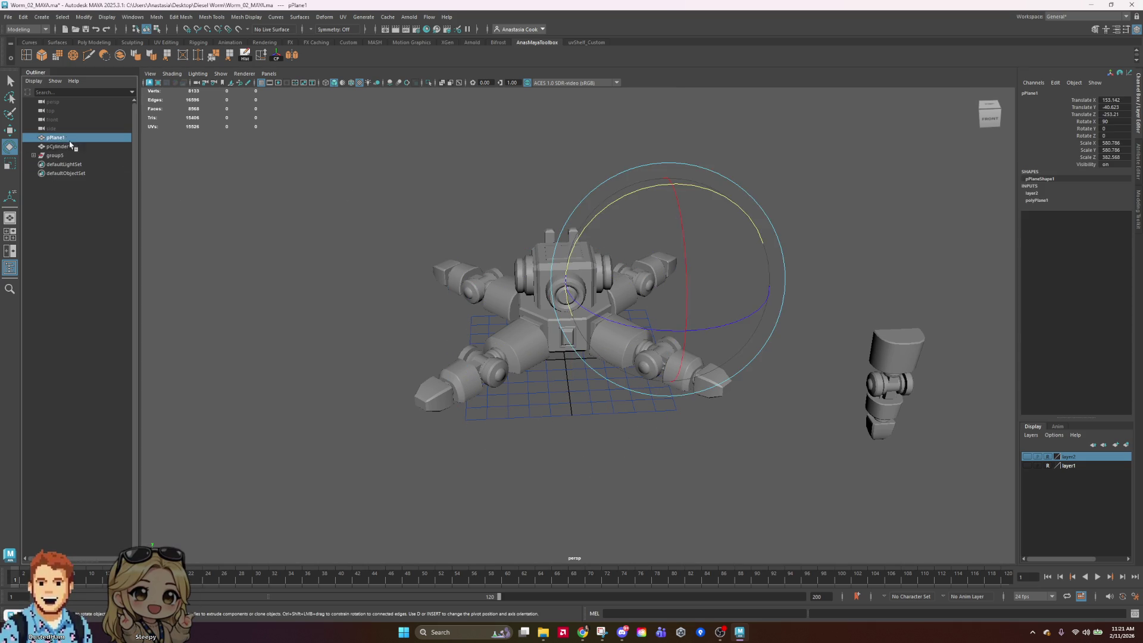
left_click(60, 146)
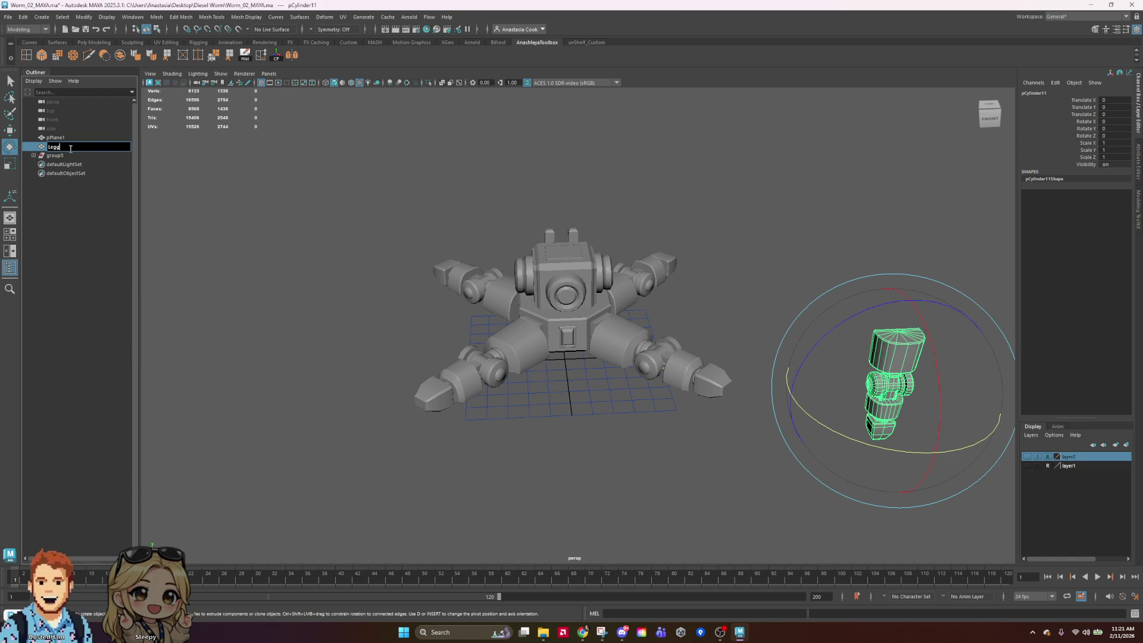
type("ie")
key("Return")
left_click(565, 292)
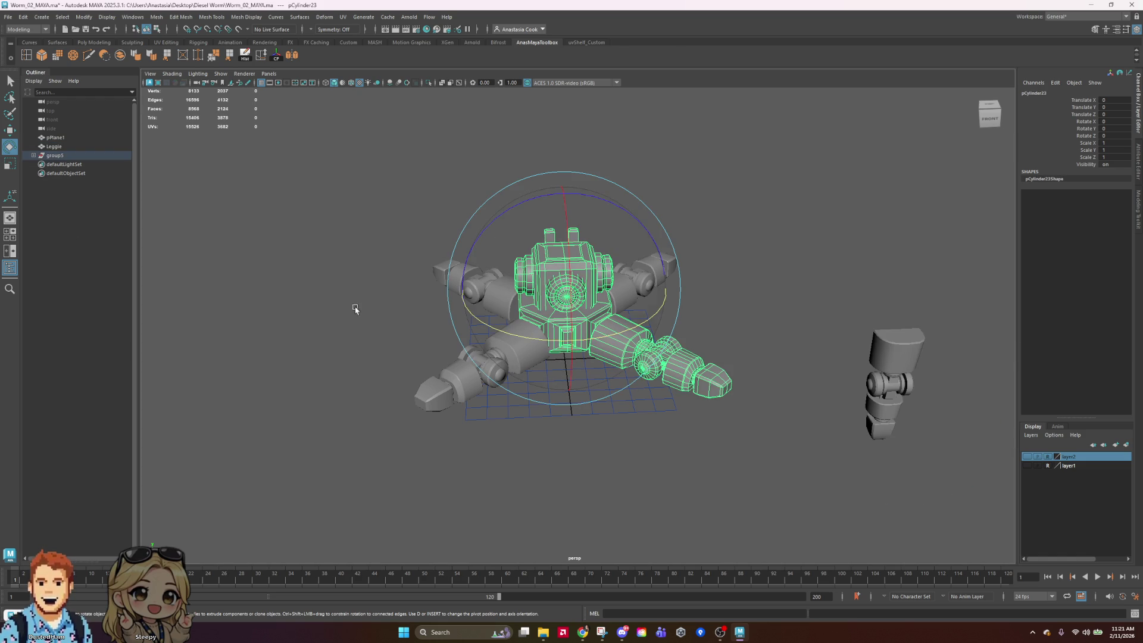
left_click(33, 155)
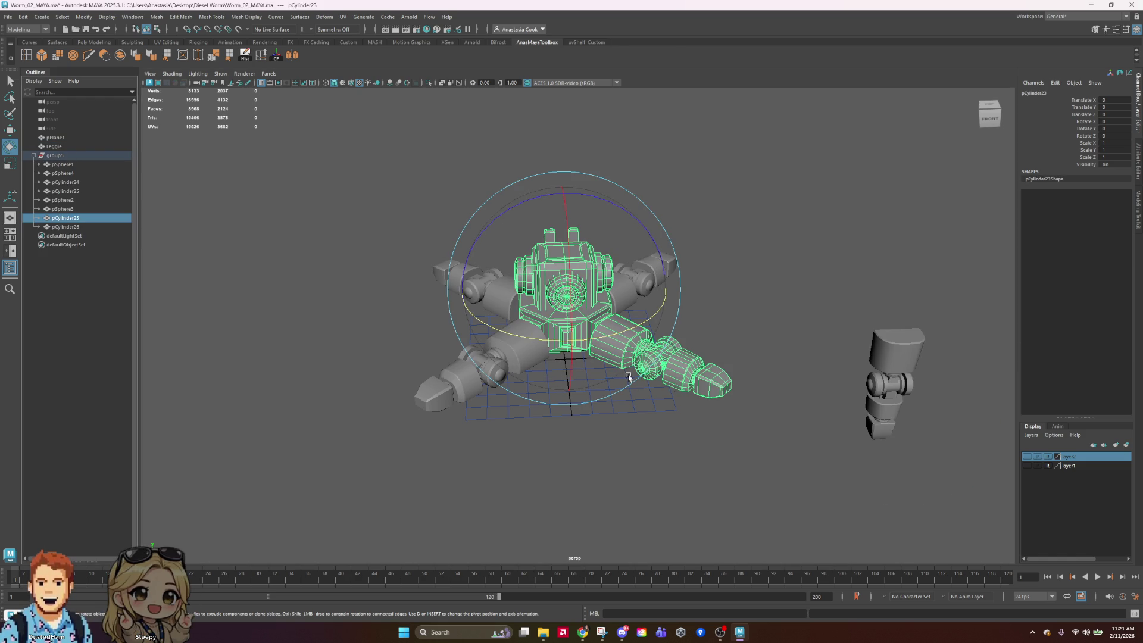
Split the pCylinder23 arm into separate pieces with Mesh > Separate
scroll(729, 378, "up", 5)
key("F11")
mouse_move(744, 417)
left_mouse_down("alt")
mouse_move(787, 454)
mouse_move(774, 459)
left_mouse_up("alt")
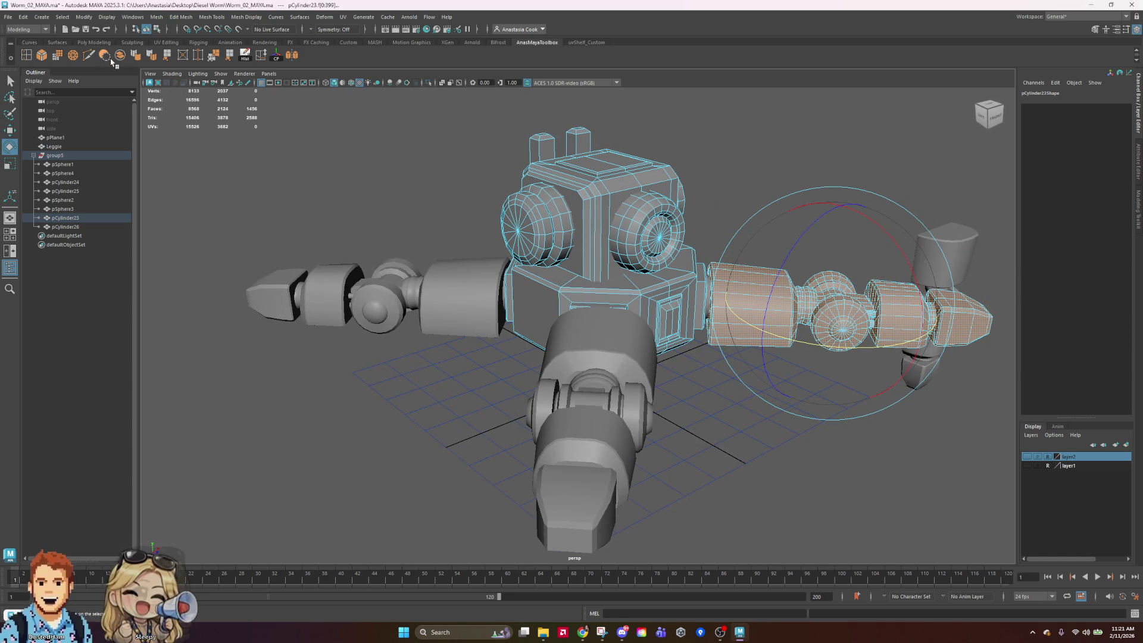
left_click(163, 18)
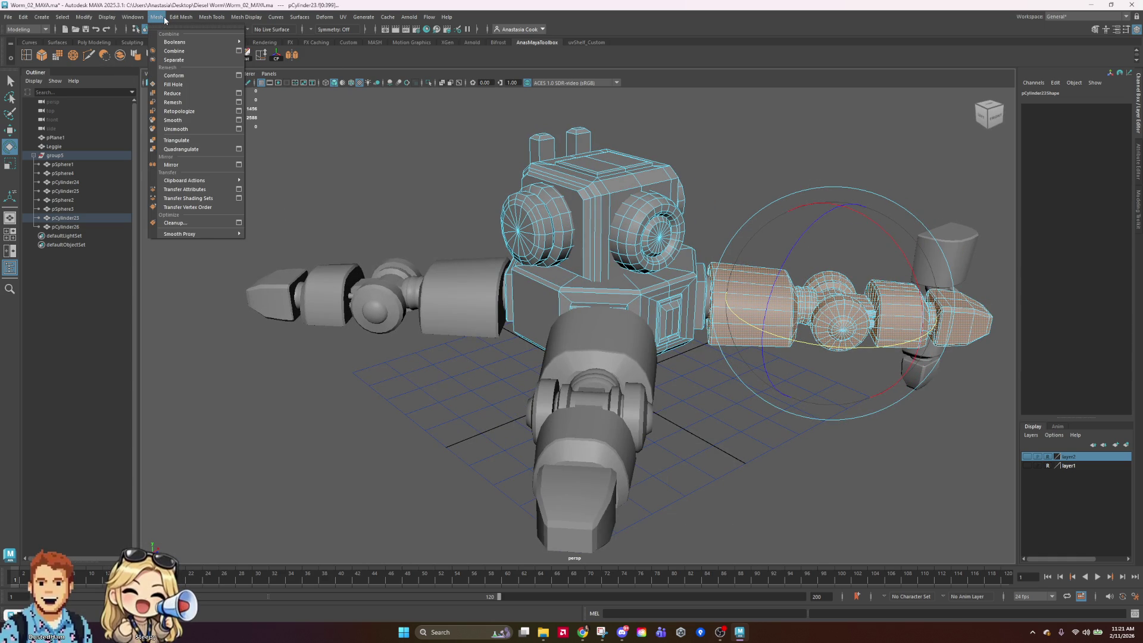
left_click(174, 59)
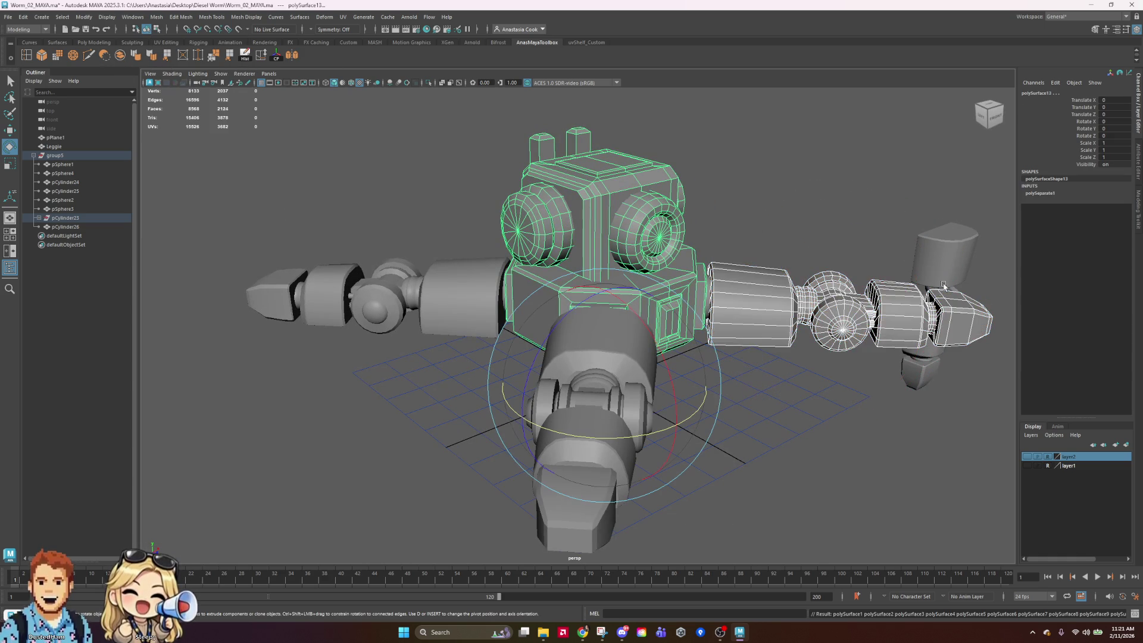
Select the arm's cylinder, cone and joint sphere pieces and combine them into one mesh
right_click_drag(806, 320, 809, 295)
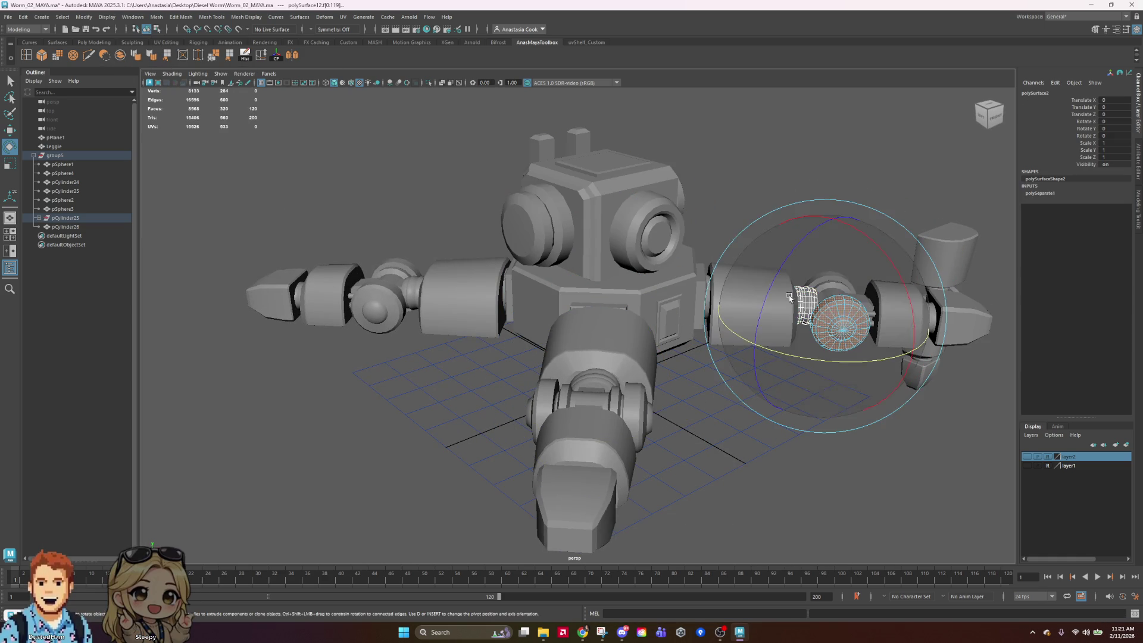
left_click(745, 157)
mouse_move(734, 197)
left_mouse_down()
mouse_move(938, 383)
mouse_move(1012, 406)
left_mouse_up()
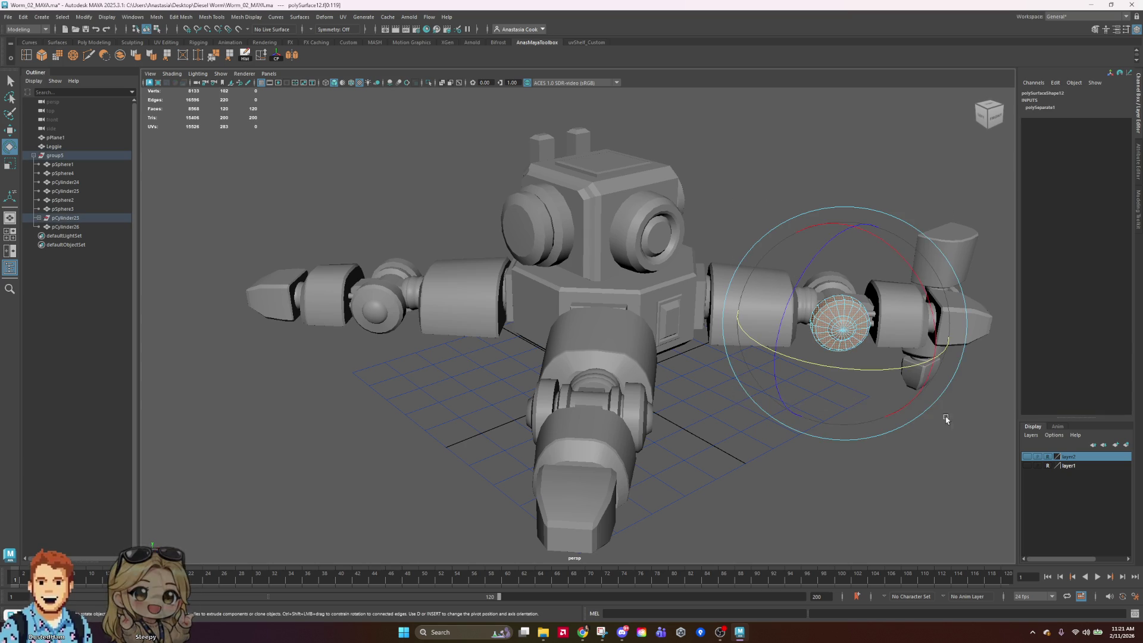
key("f")
right_click(652, 312)
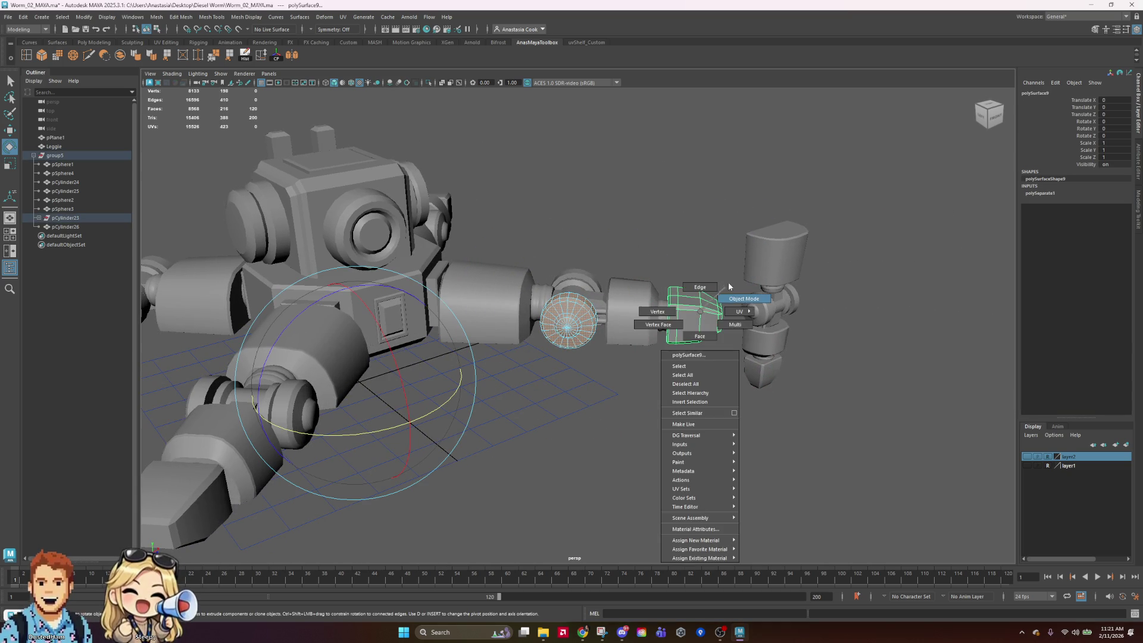
left_click(630, 325, "shift")
left_click(666, 312)
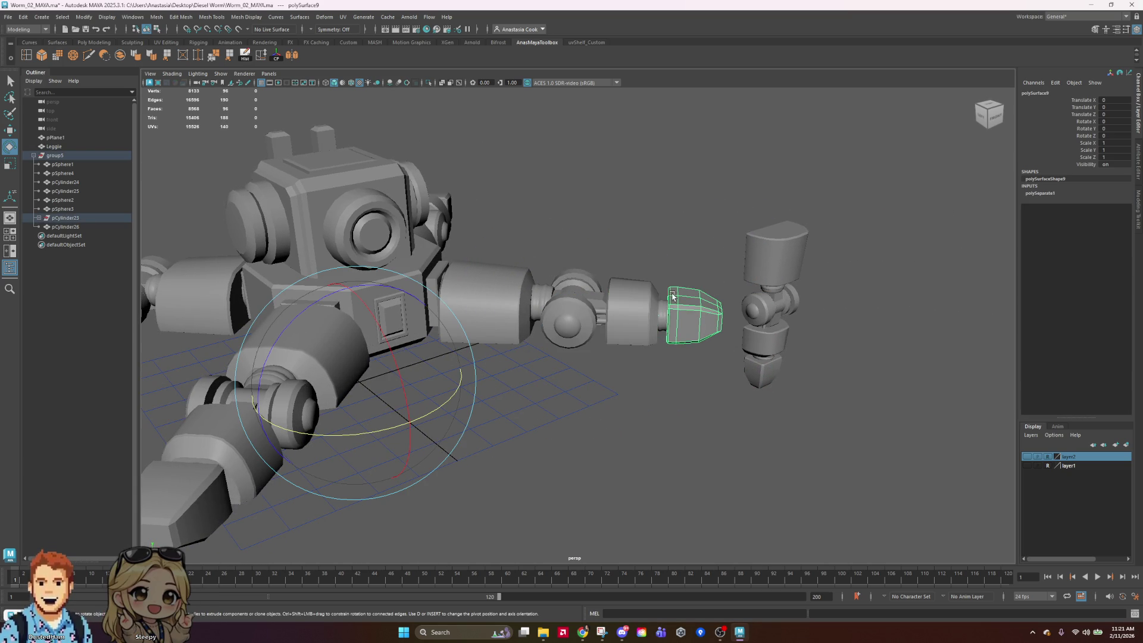
left_click_drag(490, 390, 490, 391)
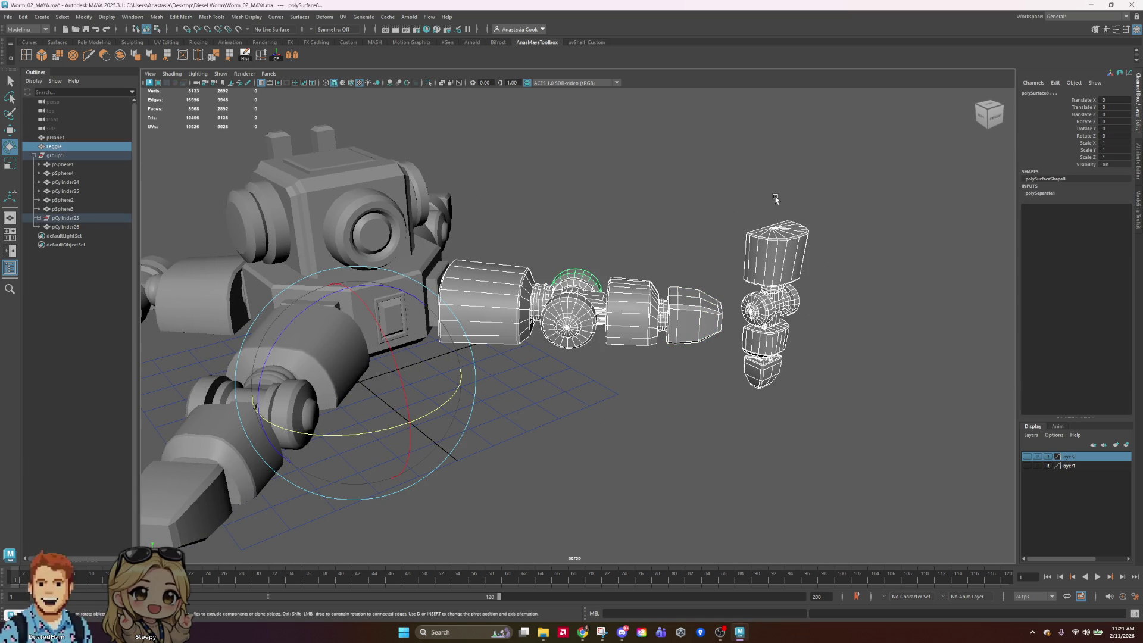
left_click_drag(780, 215, 829, 273, "ctrl")
mouse_move(517, 456)
left_mouse_down("alt")
mouse_move(564, 459)
mouse_move(500, 467)
mouse_move(471, 444)
mouse_move(541, 391)
mouse_move(553, 454)
left_mouse_up("alt")
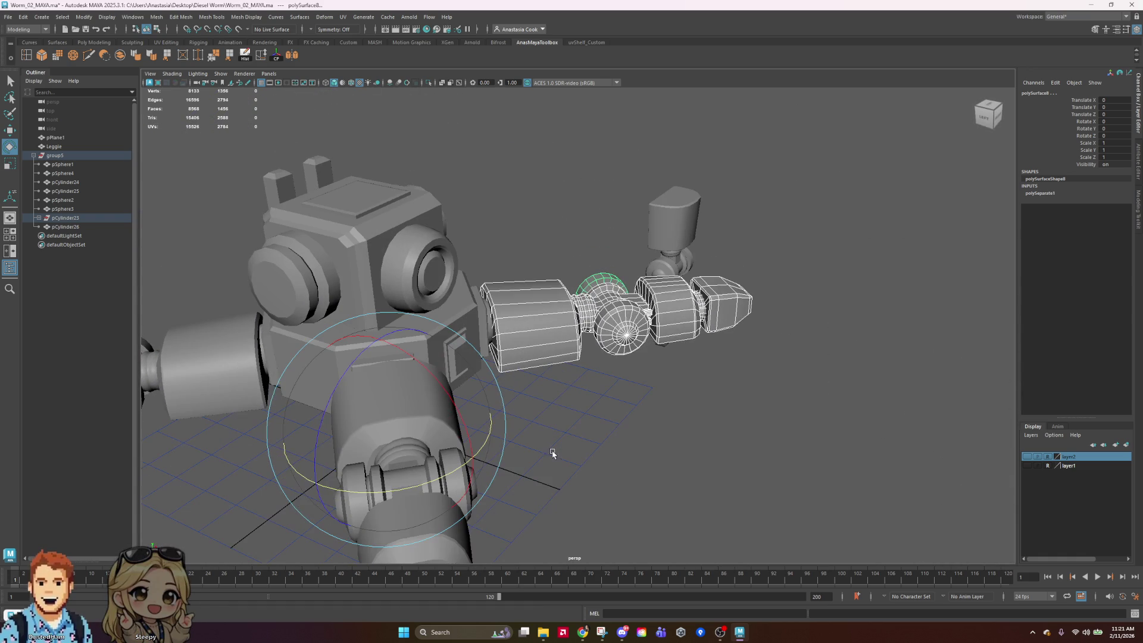
left_click(112, 60)
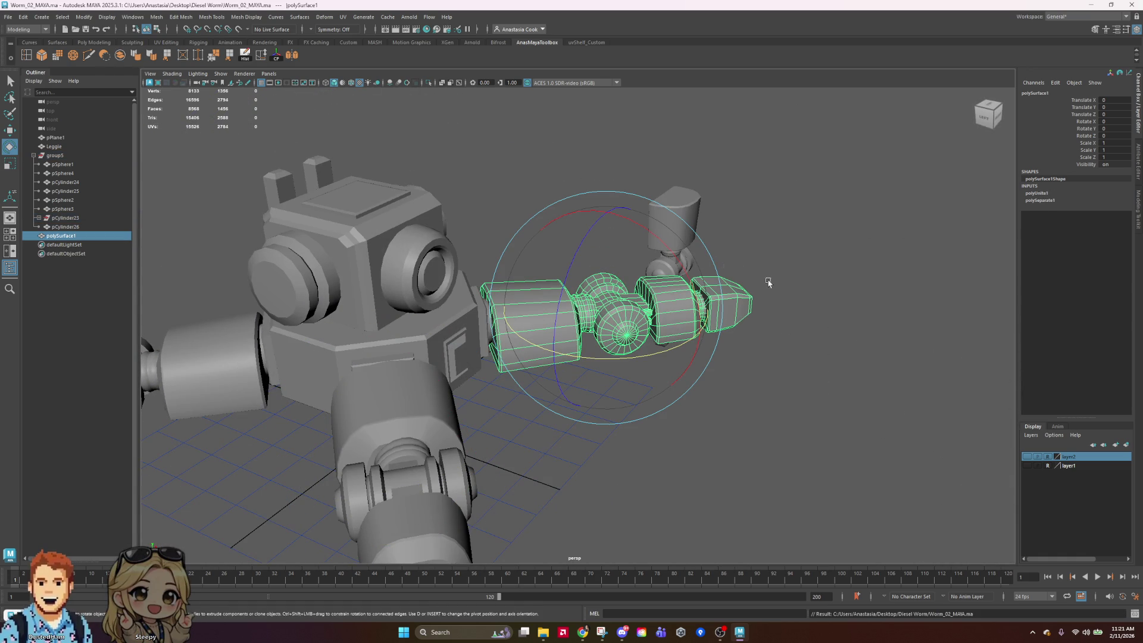
Move the combined polySurface1 into group5 in the Outliner
left_click(884, 337)
left_click(66, 237)
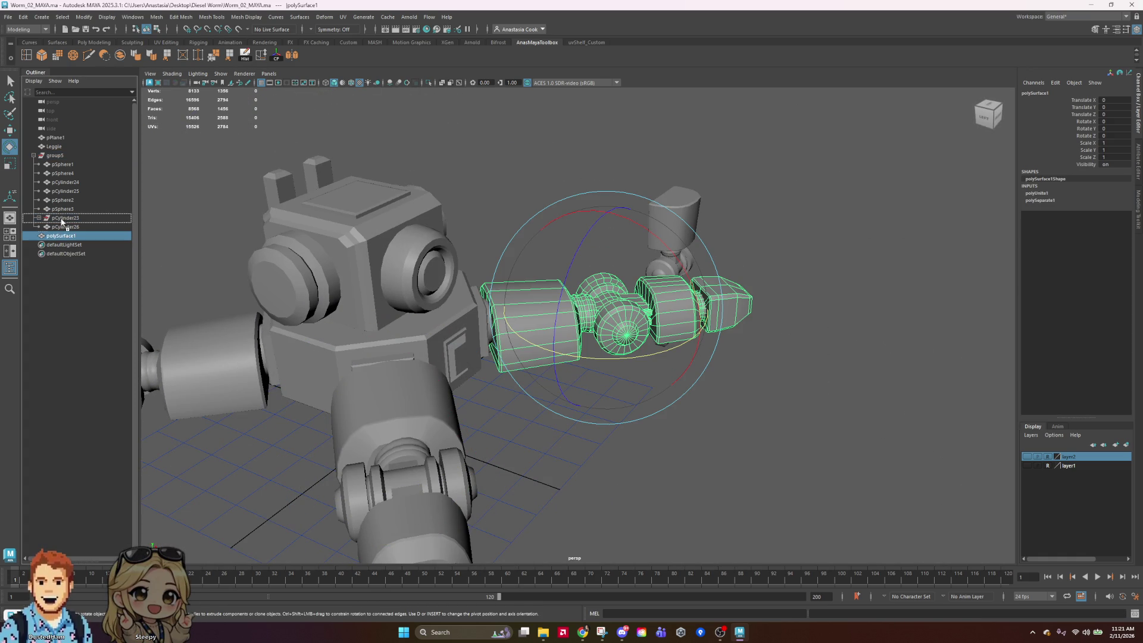
left_click_drag(62, 208, 62, 208)
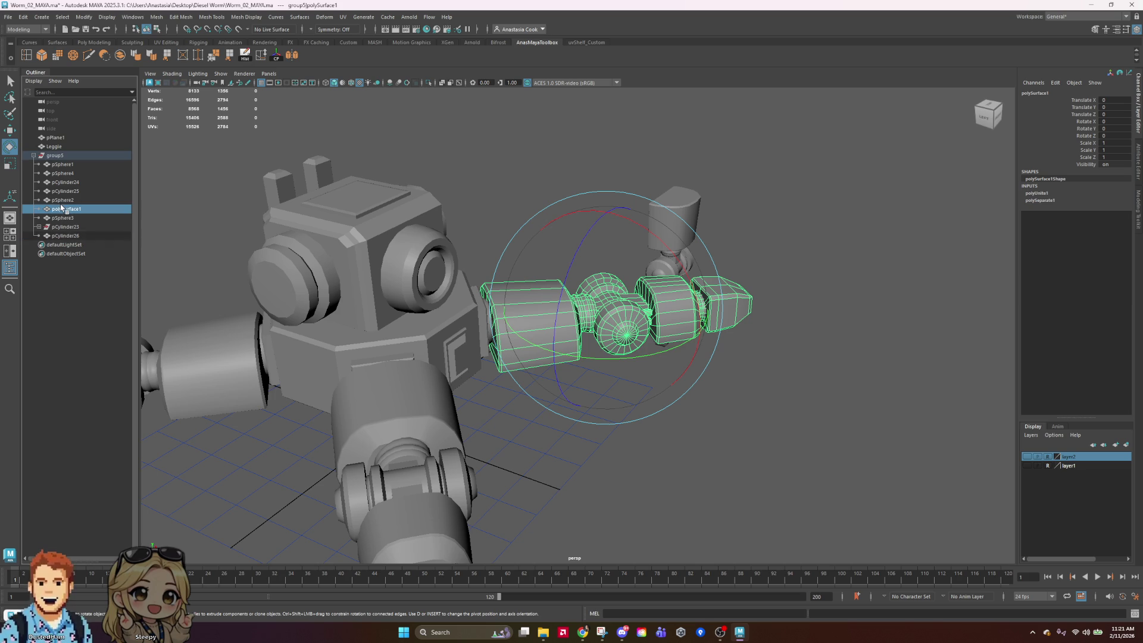
left_click(57, 155)
Swing pCylinder25 round to the body's upper-left at Rotate Y -180
mouse_move(720, 274)
left_mouse_down("alt")
mouse_move(842, 395)
mouse_move(633, 388)
left_mouse_up("alt")
left_click(636, 381)
left_click(572, 352)
mouse_move(486, 141)
left_mouse_down()
mouse_move(236, 370)
mouse_move(186, 148)
mouse_move(232, 220)
mouse_move(625, 383)
mouse_move(695, 388)
mouse_move(636, 395)
mouse_move(744, 213)
left_mouse_up()
left_click(744, 213)
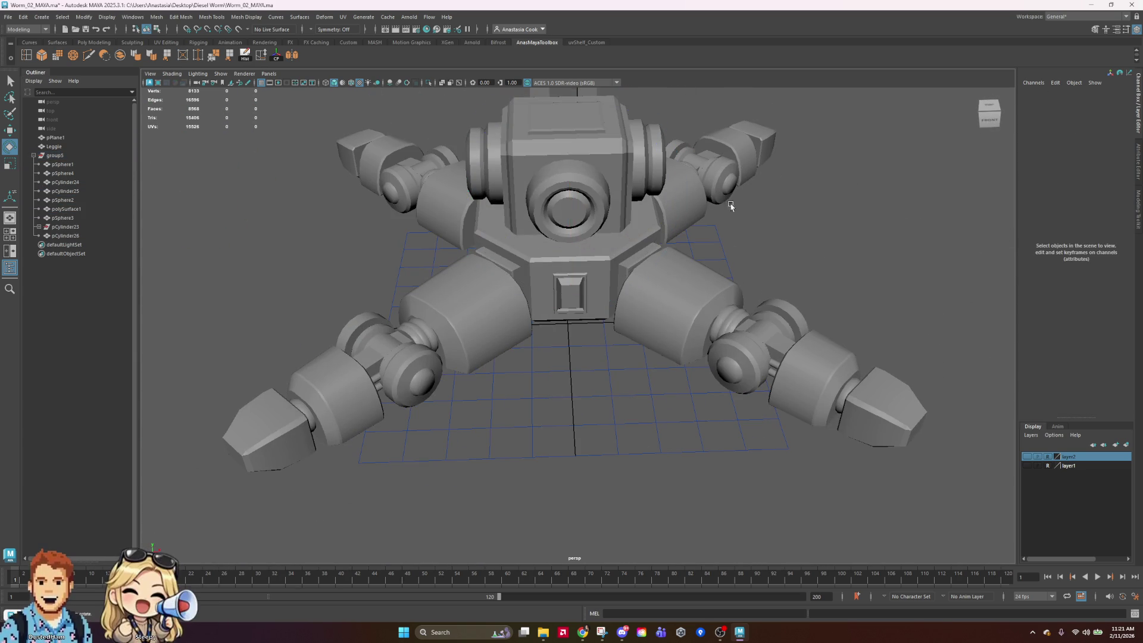
Delete the robot body's construction history with the shelf's Hist button
left_click(601, 166)
left_click(42, 54)
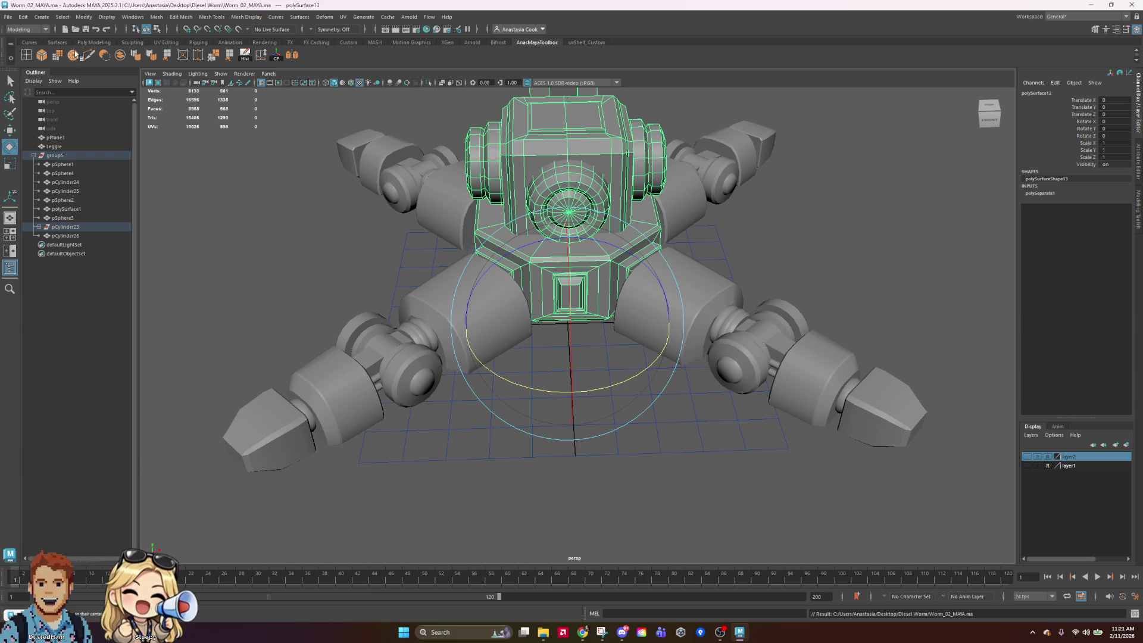
left_click(243, 56)
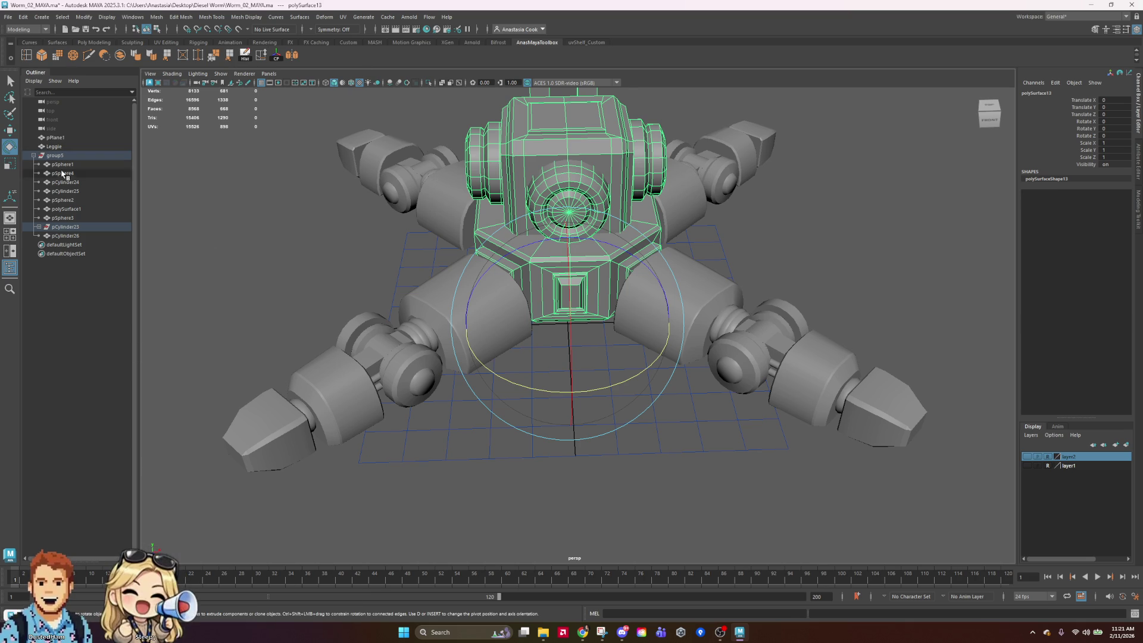
Frame the robot head from the front, select it, and save the scene
left_click(84, 227)
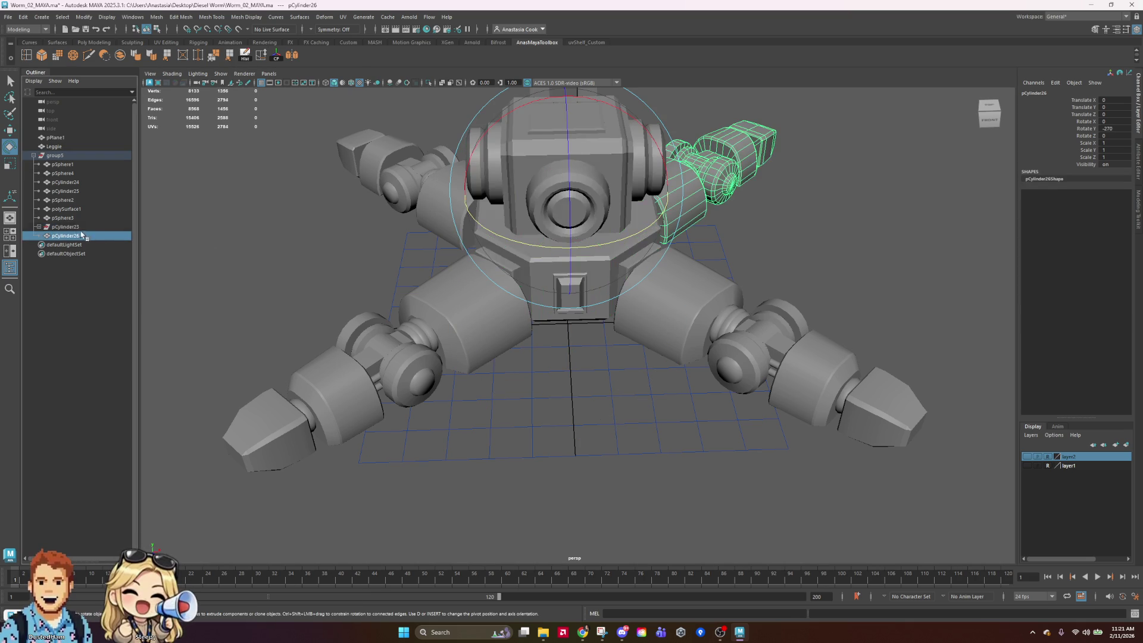
mouse_move(805, 231)
left_mouse_down("alt")
mouse_move(825, 215)
mouse_move(834, 258)
mouse_move(748, 254)
mouse_move(613, 325)
left_mouse_up("alt")
right_click(613, 324)
key("Escape")
right_click(693, 256)
left_click(692, 256)
right_click(622, 253)
left_click(693, 262)
left_click(692, 262)
key("ctrl+s")
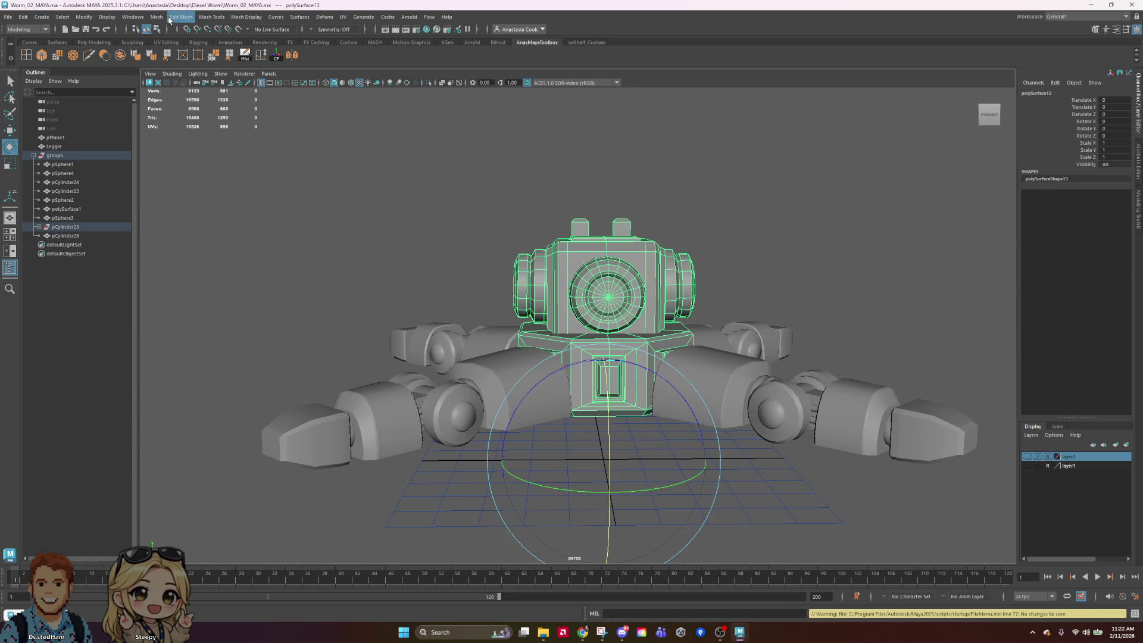
Marquee-select all the head pieces and combine them into polySurface18
left_click(149, 18)
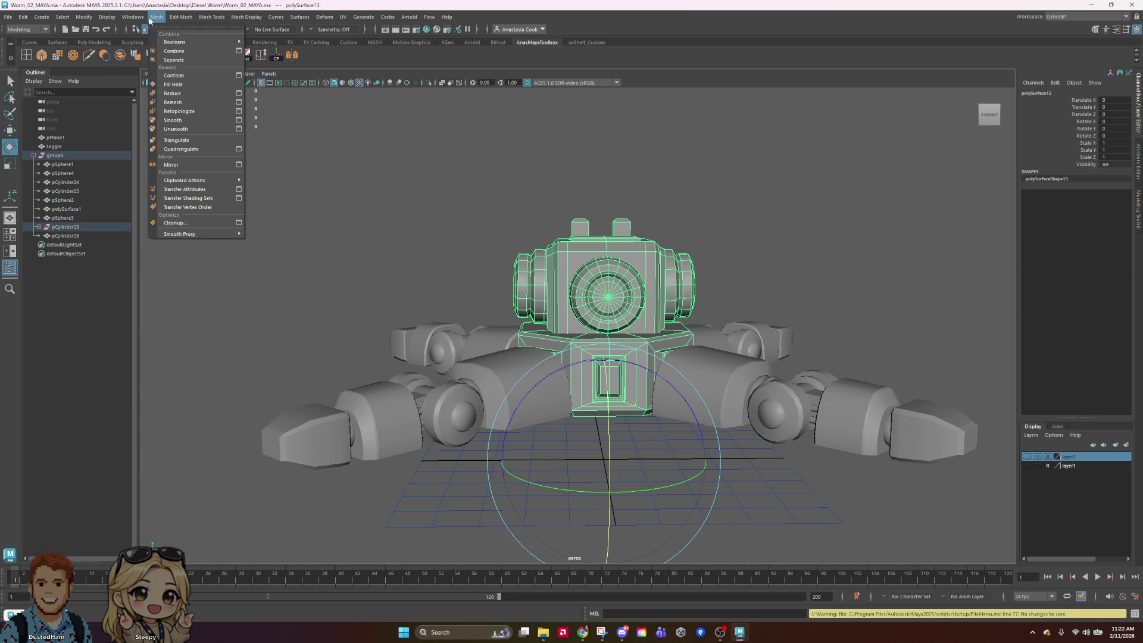
left_click(179, 55)
left_click(746, 248)
mouse_move(459, 213)
left_mouse_down()
mouse_move(766, 286)
mouse_move(617, 261)
mouse_move(780, 191)
left_mouse_up()
left_click(780, 191)
mouse_move(419, 177)
left_mouse_down()
mouse_move(731, 256)
mouse_move(777, 284)
left_mouse_up()
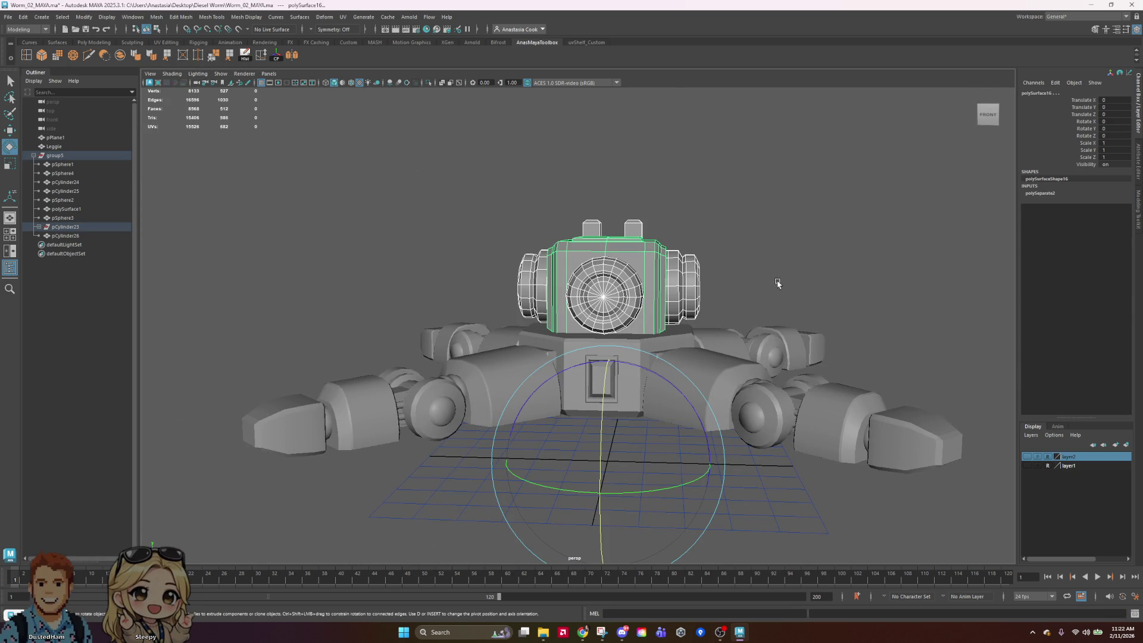
left_click(126, 57)
Delete the combined head's construction history
left_click(756, 235)
left_click(630, 309)
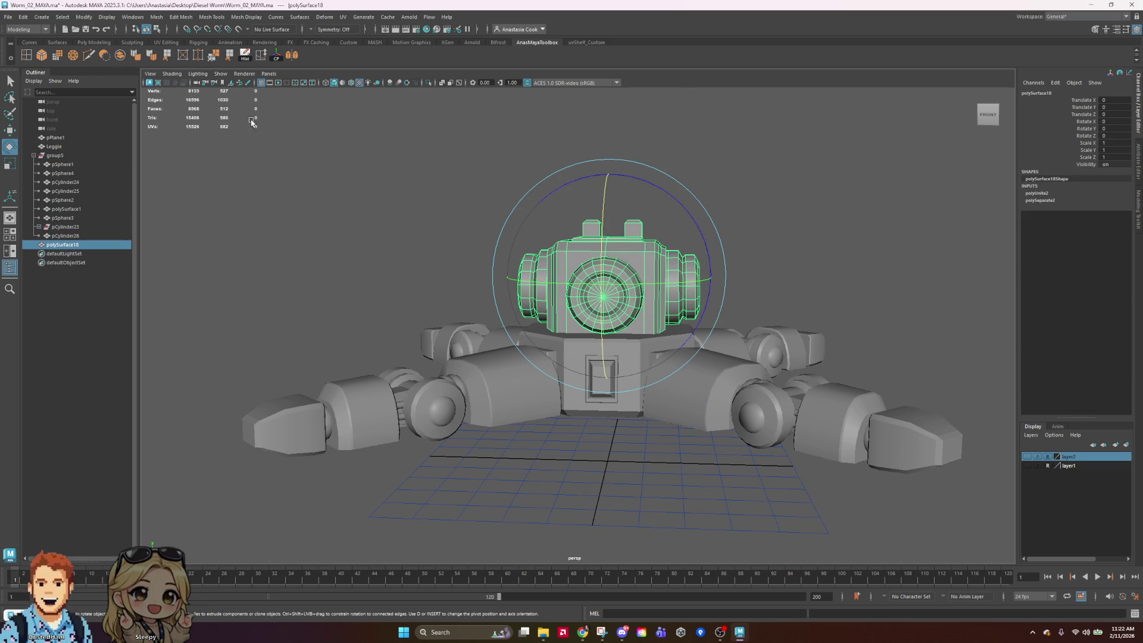
left_click(245, 58)
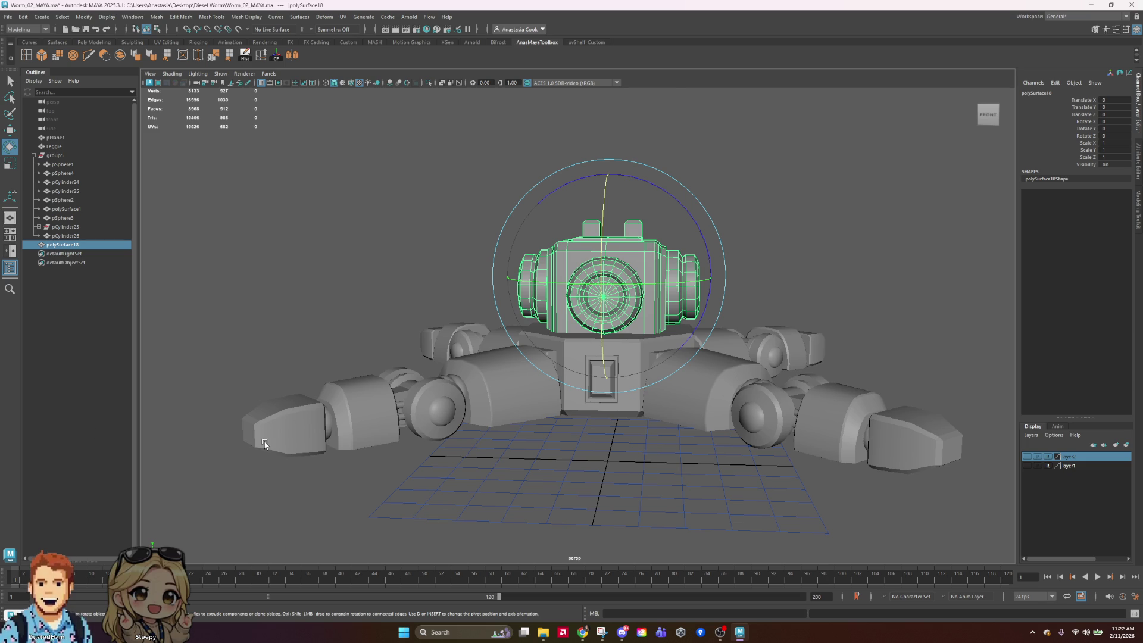
Delete polySurface14's construction history and centre its pivot
left_click(879, 203)
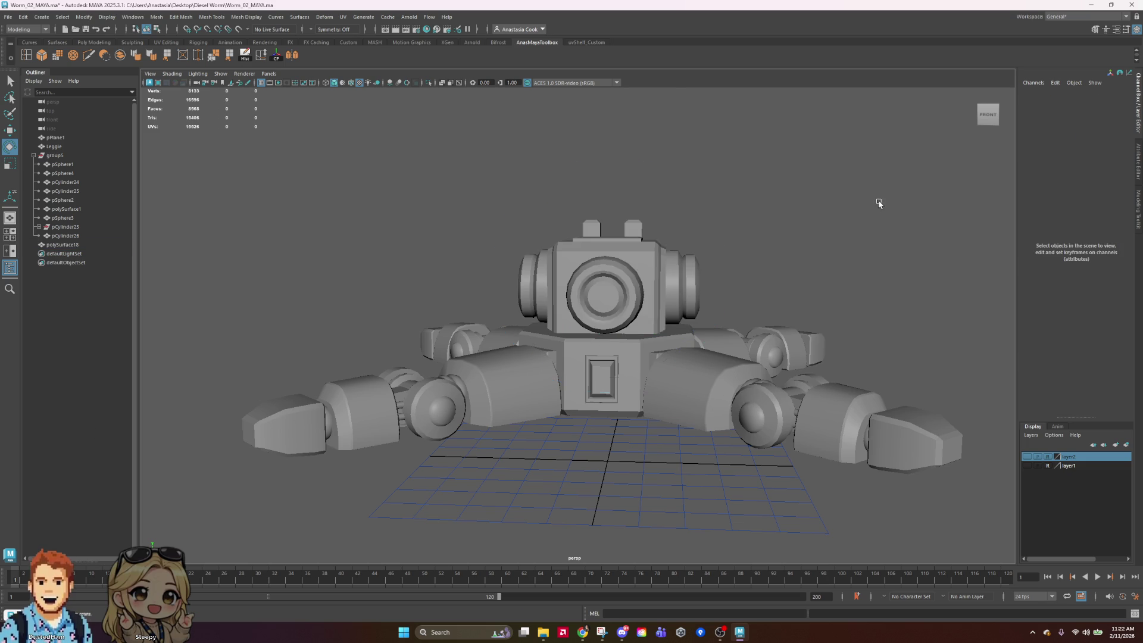
left_click(617, 360)
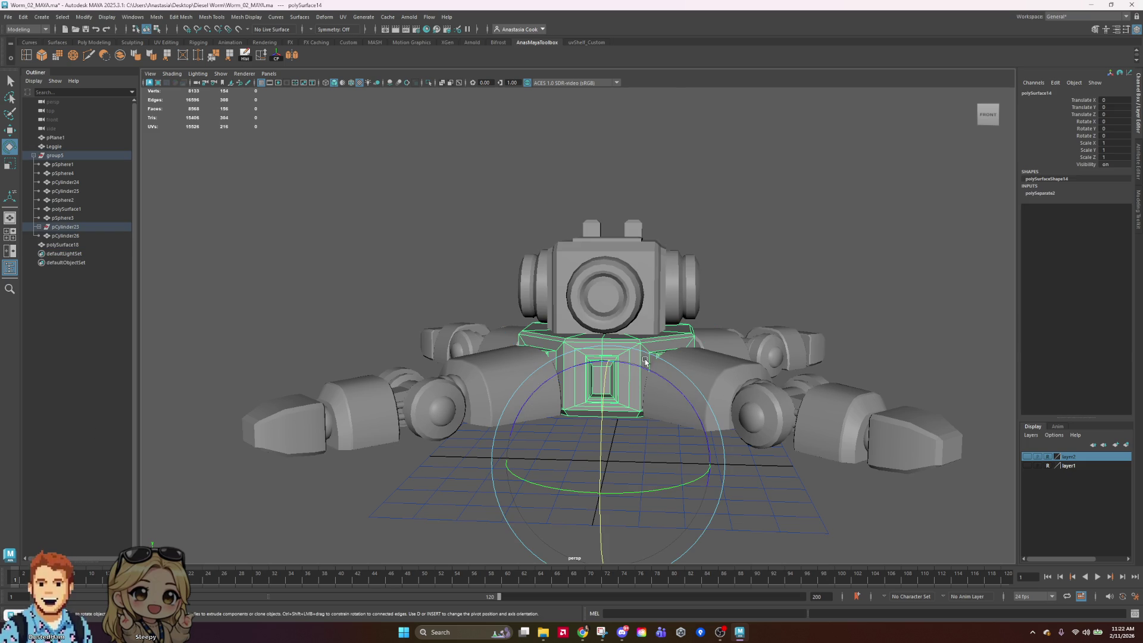
left_click(249, 58)
left_click(277, 56)
left_click(838, 261)
Orbit around the robot and pick out leg polySurface1 and right arm pCylinder26
mouse_move(771, 267)
left_mouse_down("alt")
mouse_move(834, 263)
mouse_move(855, 281)
left_mouse_up("alt")
left_click(596, 269)
left_click(874, 214)
mouse_move(875, 215)
left_mouse_down("alt")
mouse_move(743, 250)
mouse_move(724, 438)
left_mouse_up("alt")
left_click(721, 456)
left_click(908, 326)
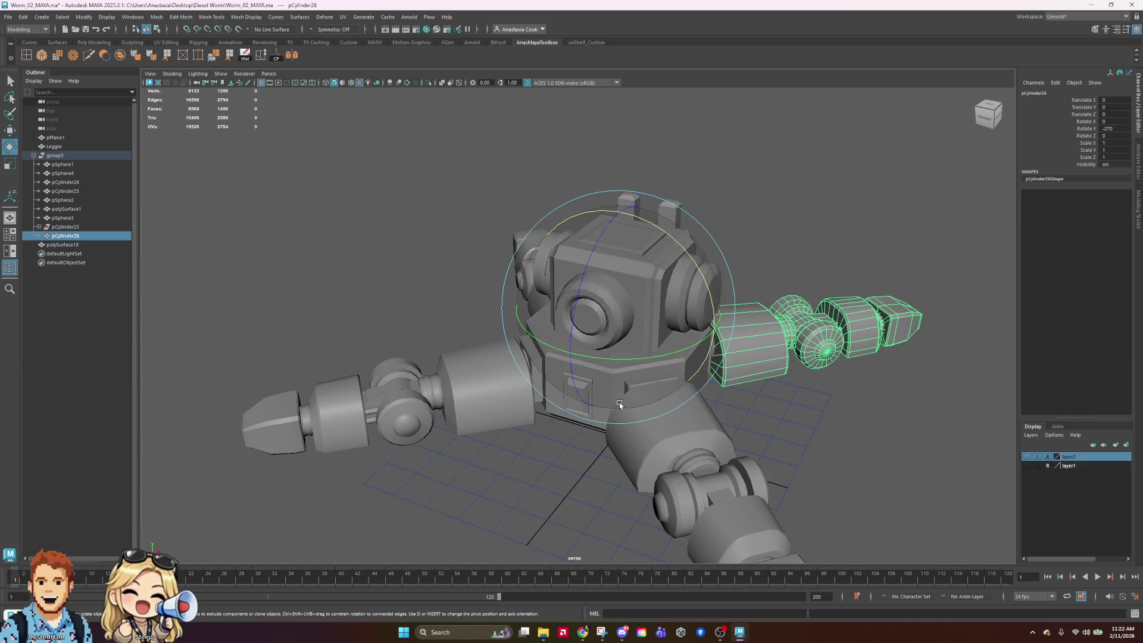
left_click(696, 517)
Select polySurface1 together with the right, left and remaining legs
scroll(876, 477, "down", 4)
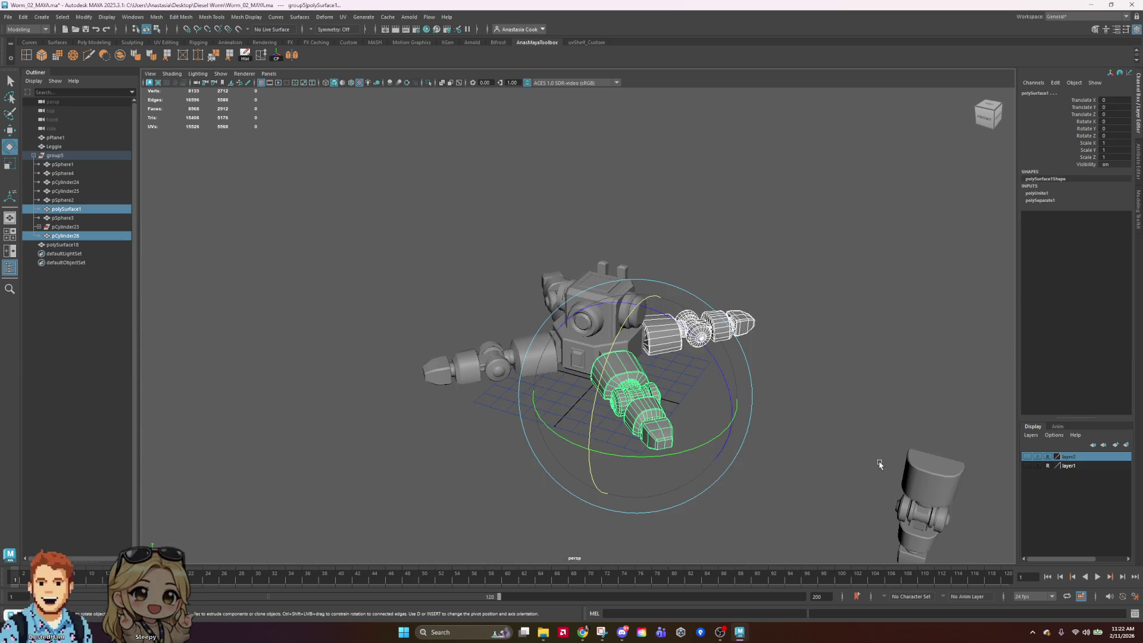
left_click(863, 430)
left_click(659, 420)
left_click(753, 322, "shift")
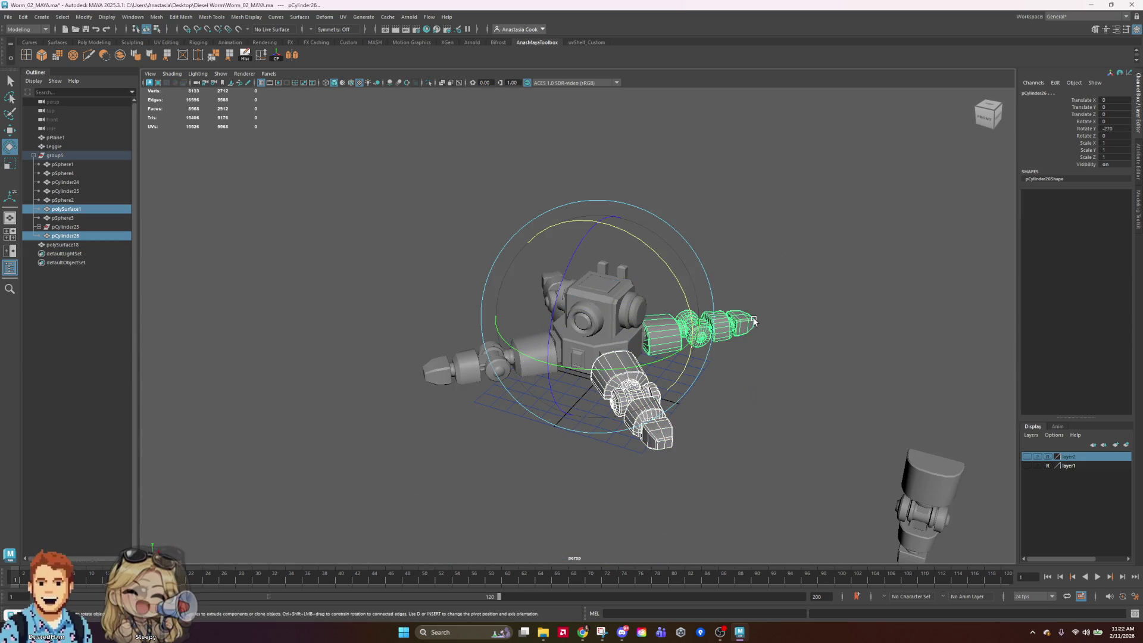
left_click(438, 373, "shift")
left_click_drag(322, 273, 405, 301, "alt")
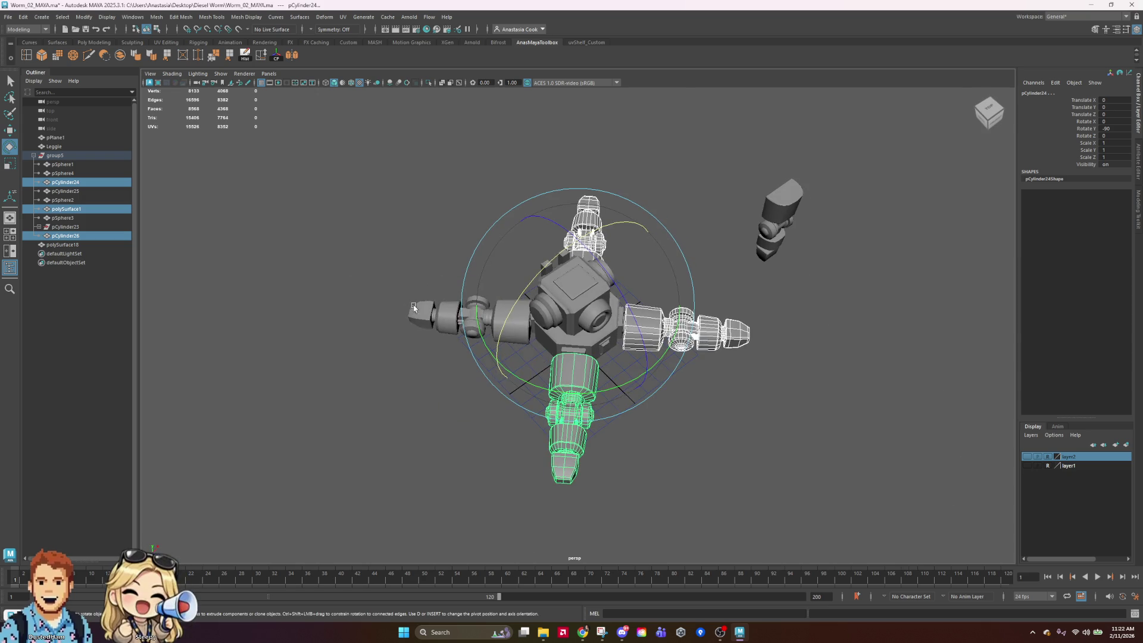
left_click(432, 316, "shift")
left_click_drag(467, 334, 763, 487, "alt")
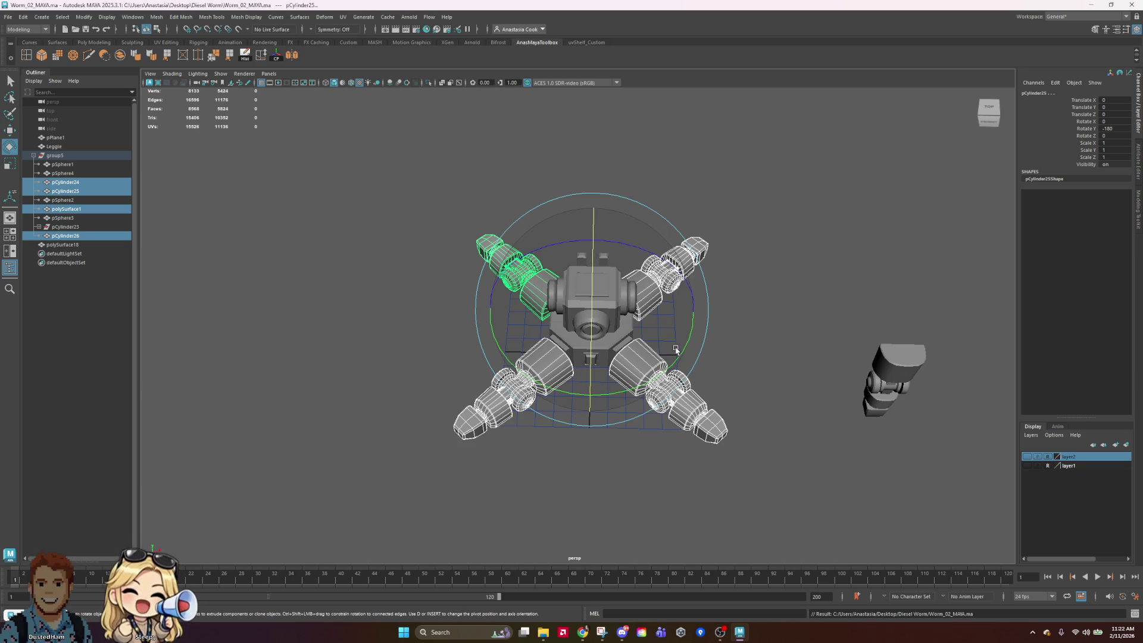
Rotate the selected legs around the body, then undo to keep the X layout
mouse_move(694, 331)
left_mouse_down()
mouse_move(498, 395)
mouse_move(262, 323)
left_mouse_up()
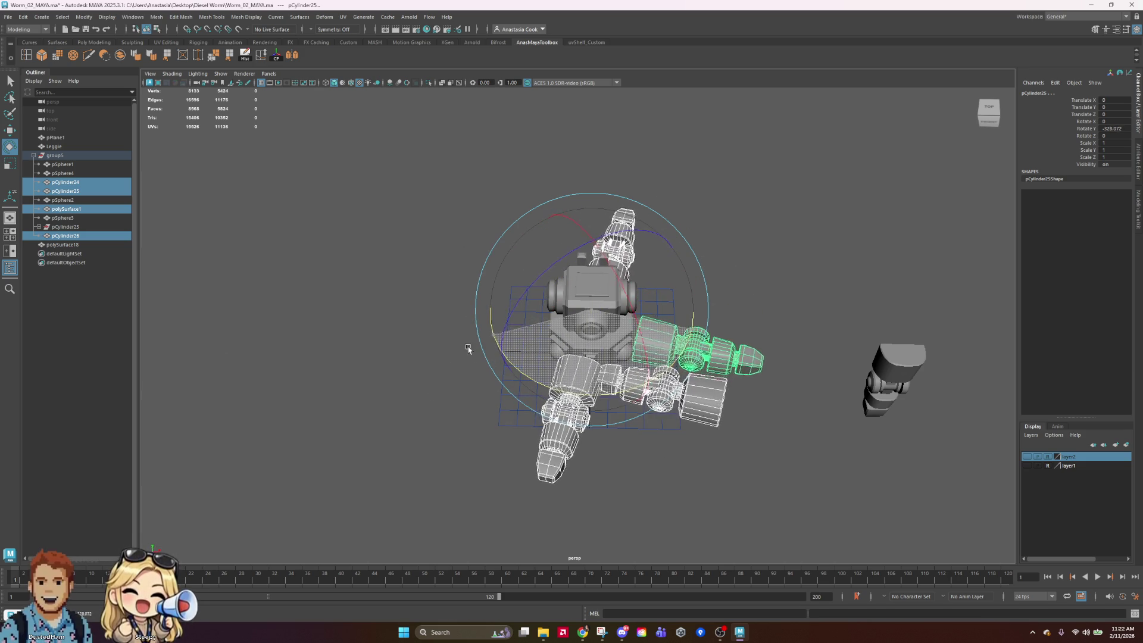
key("ctrl+z")
key("ctrl+z")
key("ctrl+z")
left_click(713, 437)
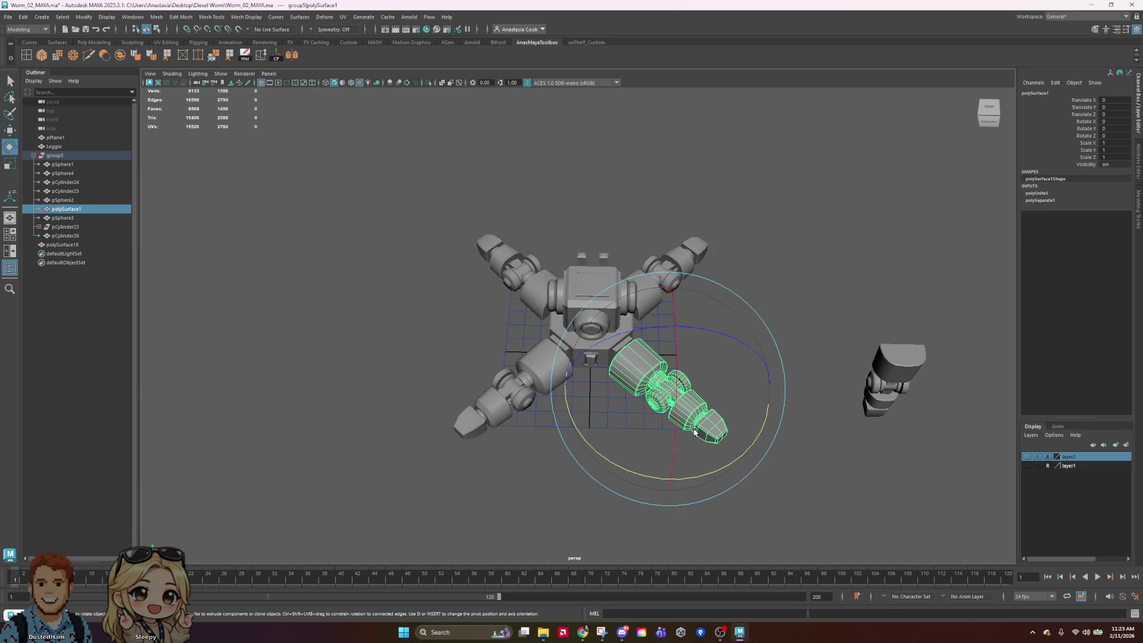
Move the lower-right leg's pivot to the top centre of the robot body
key("d")
scroll(595, 348, "up", 3)
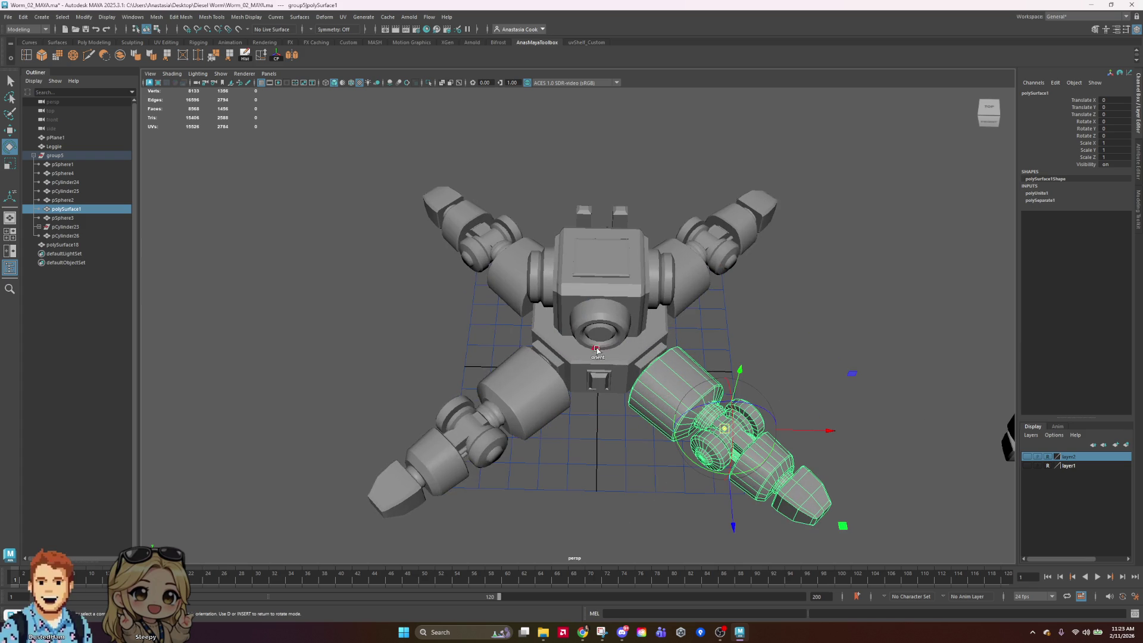
key("d")
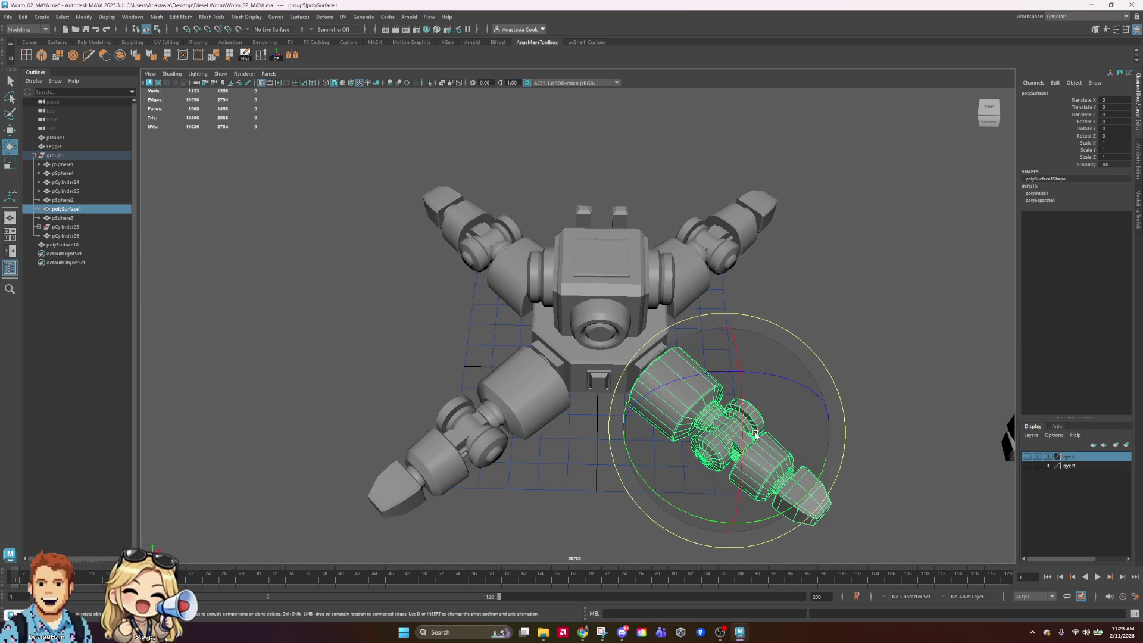
key("d")
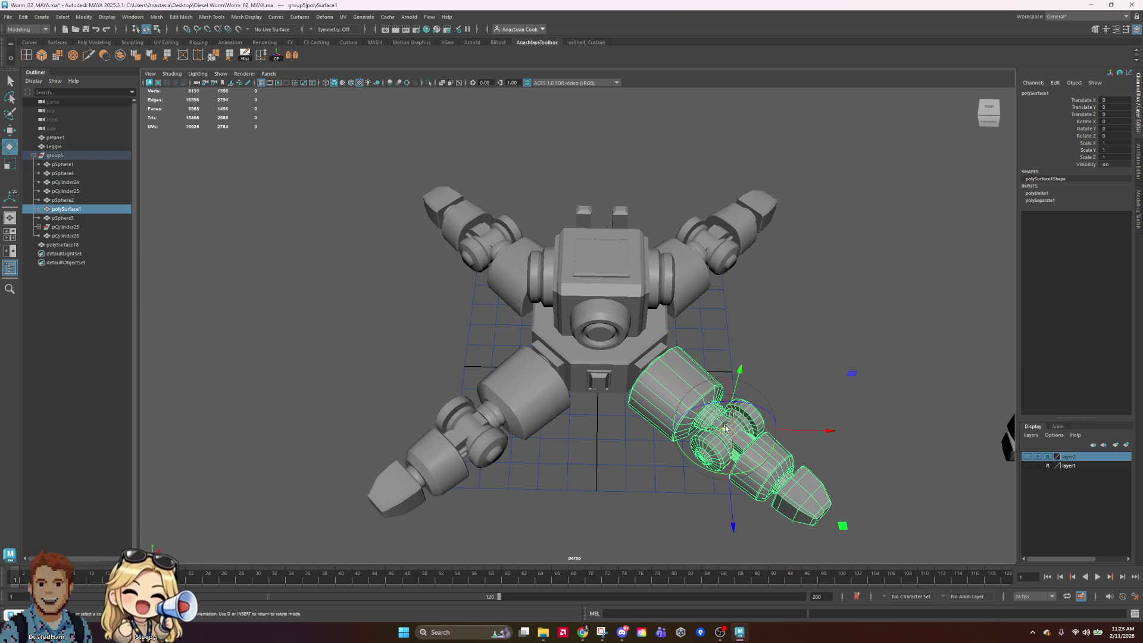
left_click(599, 257)
Orbit to a top-down view and select three of the four legs
mouse_move(889, 350)
left_mouse_down("alt")
mouse_move(888, 393)
mouse_move(691, 294)
left_mouse_up("alt")
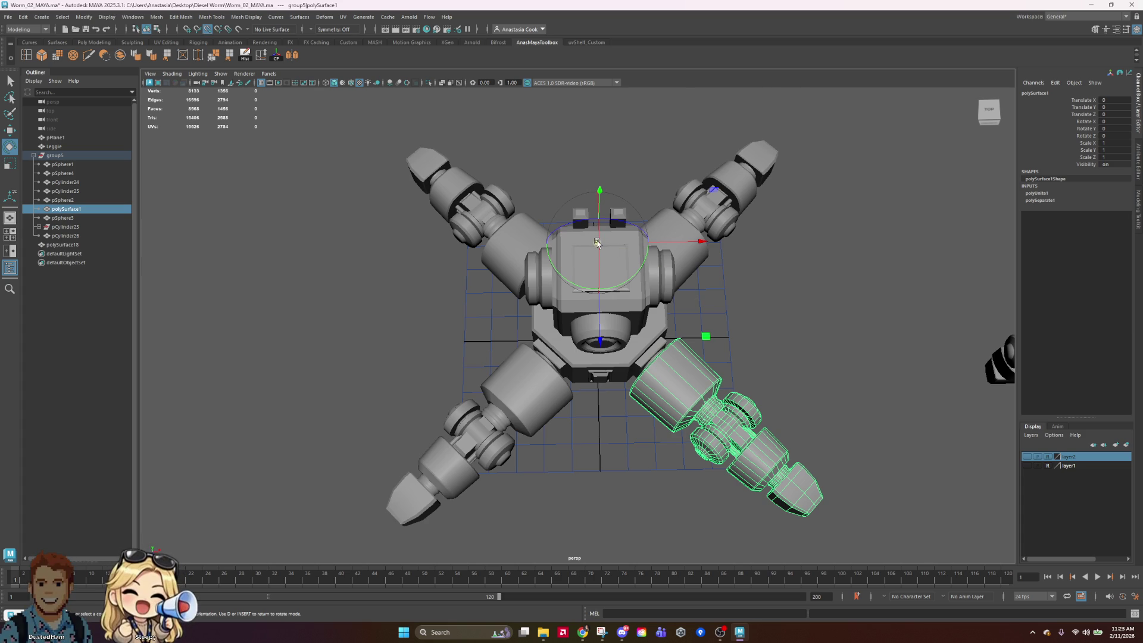
mouse_move(608, 269)
left_mouse_down("alt")
mouse_move(870, 375)
mouse_move(880, 306)
mouse_move(1008, 350)
mouse_move(998, 350)
left_mouse_up("alt")
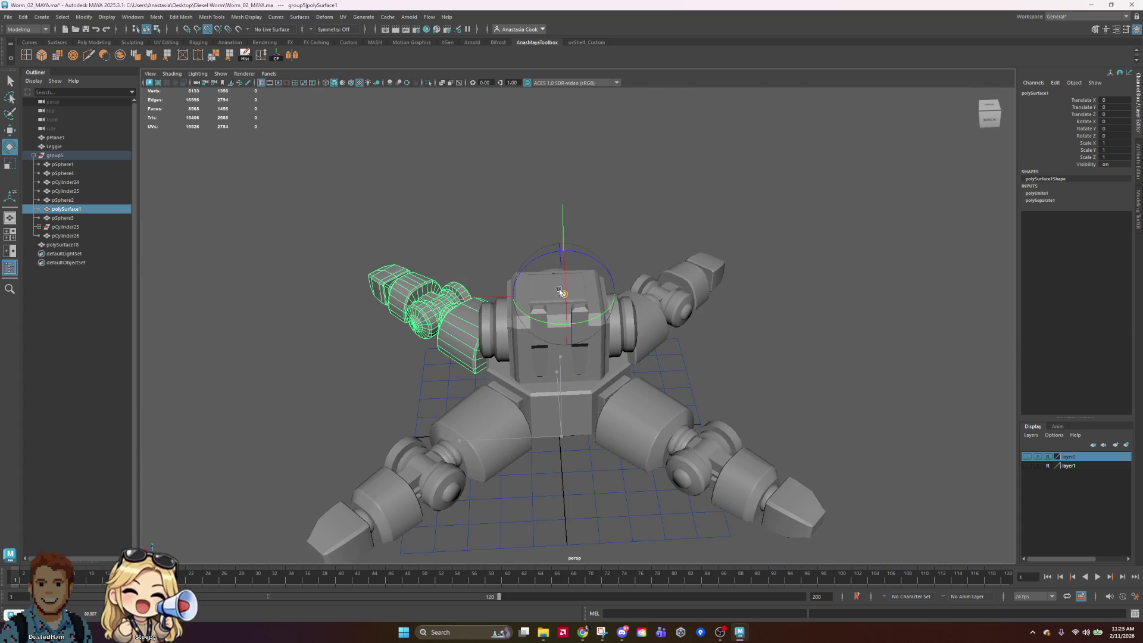
mouse_move(554, 307)
left_mouse_down("alt")
mouse_move(764, 372)
mouse_move(655, 333)
left_mouse_up("alt")
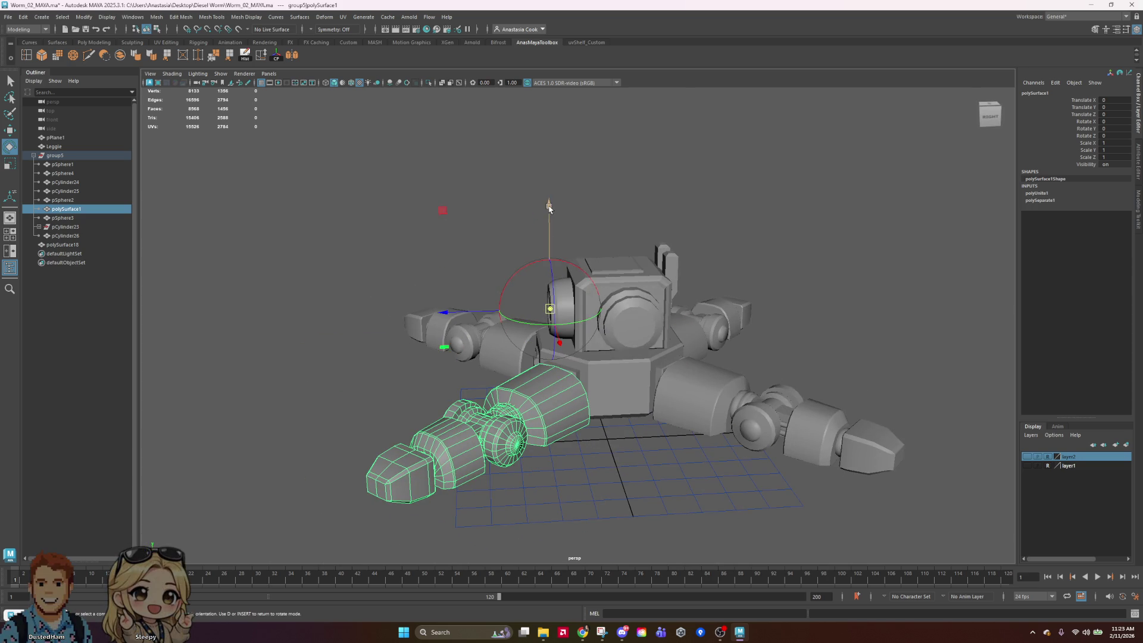
left_click_drag(566, 286, 468, 314, "alt")
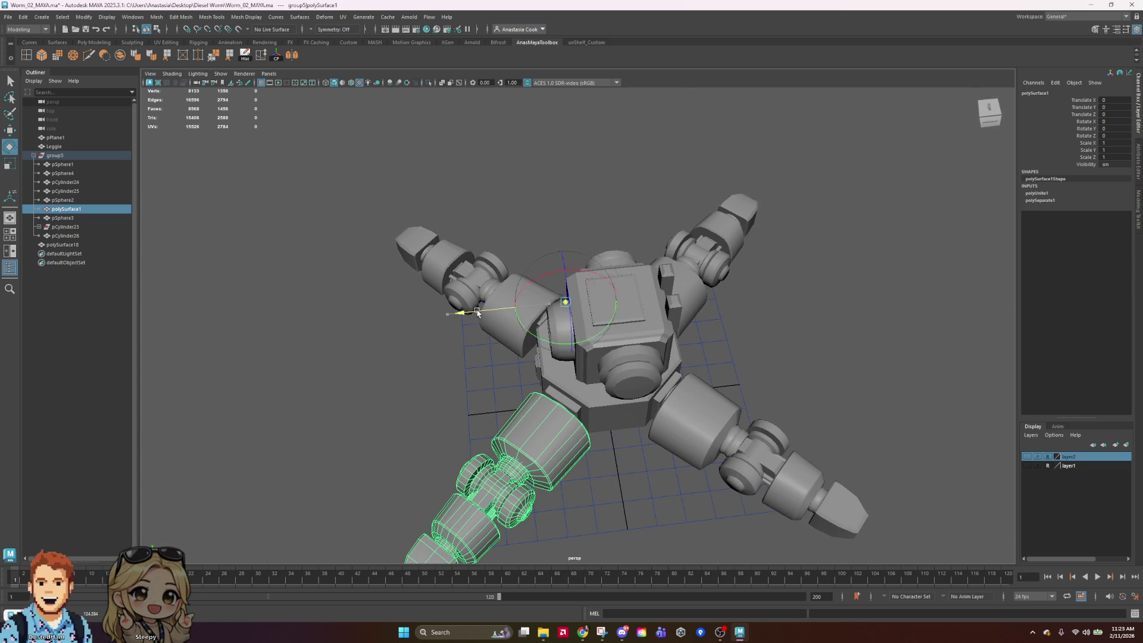
left_click_drag(541, 397, 644, 376, "alt")
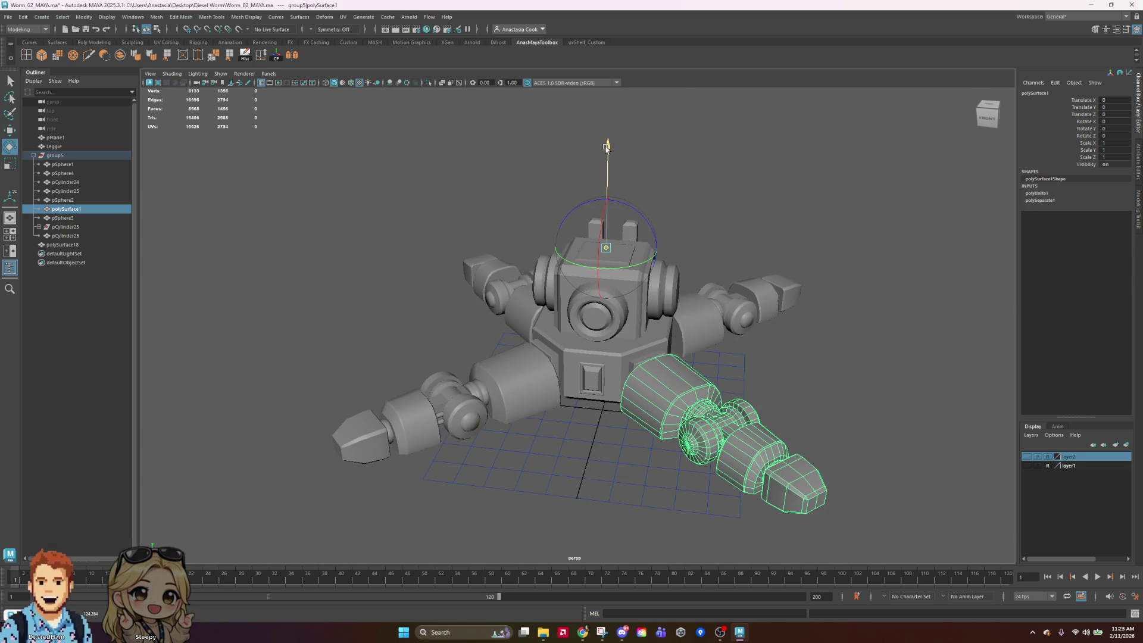
mouse_move(606, 163)
left_mouse_down("alt")
mouse_move(786, 312)
mouse_move(778, 342)
left_mouse_up("alt")
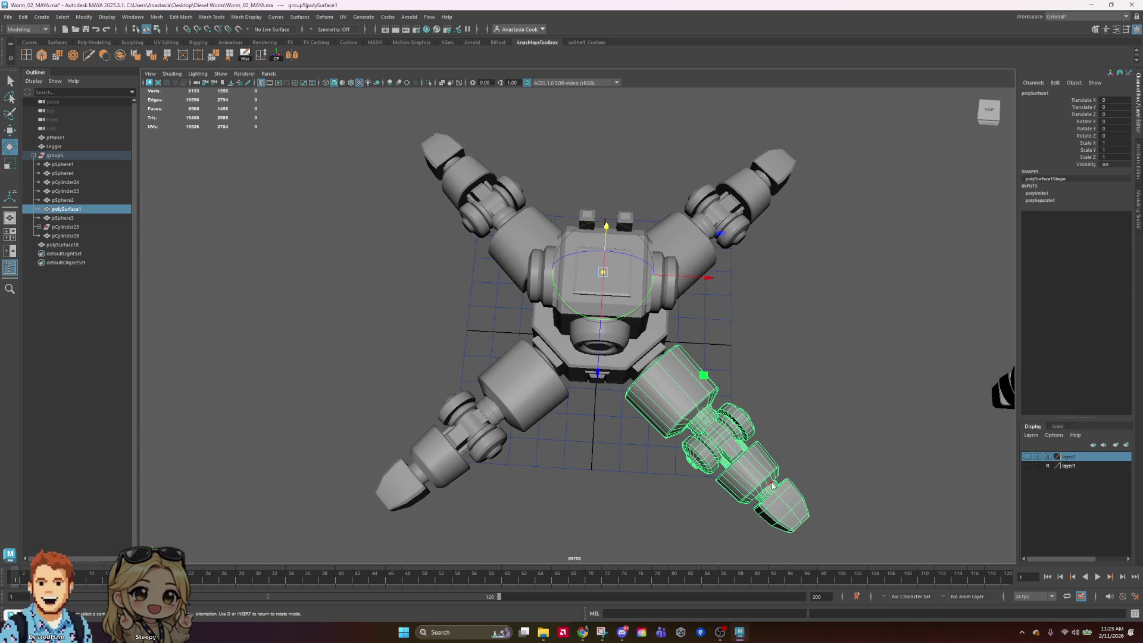
right_click_drag(772, 483, 823, 445)
left_click(797, 388)
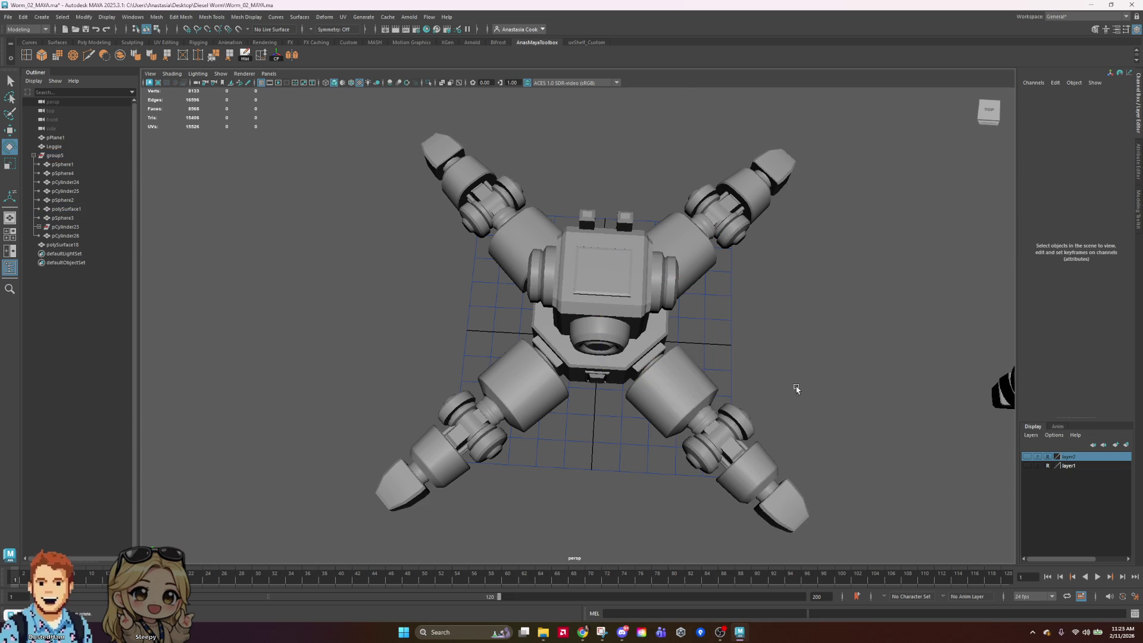
left_click(704, 403)
left_click(453, 446, "shift")
left_click(431, 161, "shift")
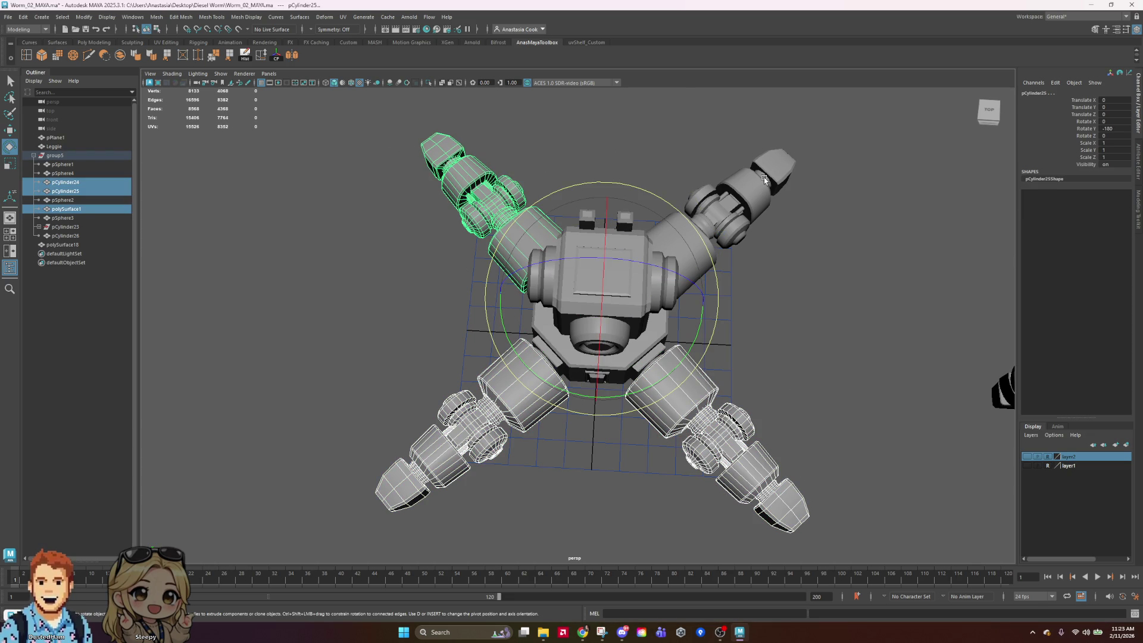
Add the fourth leg, save, and spin all four legs about the vertical axis
left_click(769, 180, "shift")
key("ctrl+s")
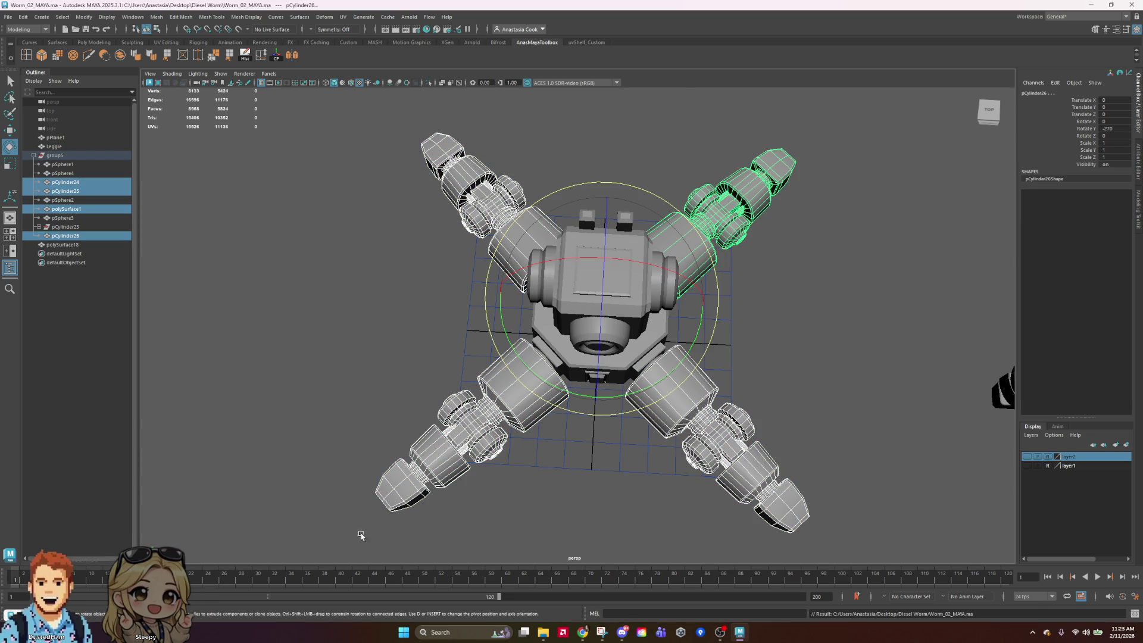
scroll(574, 433, "down", 5)
mouse_move(620, 403)
left_mouse_down()
mouse_move(434, 395)
mouse_move(94, 348)
mouse_move(735, 456)
mouse_move(689, 327)
mouse_move(486, 428)
mouse_move(263, 184)
mouse_move(774, 416)
mouse_move(870, 274)
mouse_move(257, 120)
mouse_move(447, 128)
mouse_move(276, 286)
mouse_move(152, 548)
mouse_move(417, 358)
mouse_move(655, 297)
mouse_move(893, 476)
mouse_move(1118, 623)
left_mouse_up()
Select the lower-left leg and review the legs from perspective and front angles
left_click(897, 225)
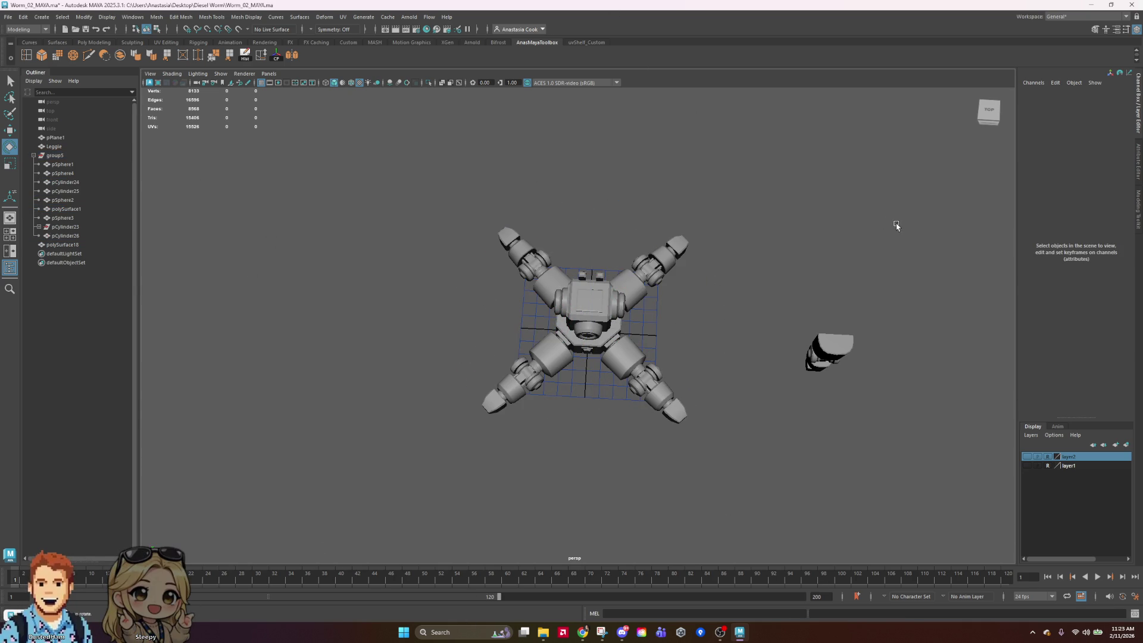
left_click(543, 366)
mouse_move(542, 366)
left_mouse_down("alt")
mouse_move(625, 467)
mouse_move(597, 429)
mouse_move(618, 466)
mouse_move(518, 498)
left_mouse_up("alt")
left_click_drag(875, 429, 1053, 389, "alt")
mouse_move(982, 411)
left_mouse_down("alt")
mouse_move(809, 470)
mouse_move(885, 500)
mouse_move(703, 490)
left_mouse_up("alt")
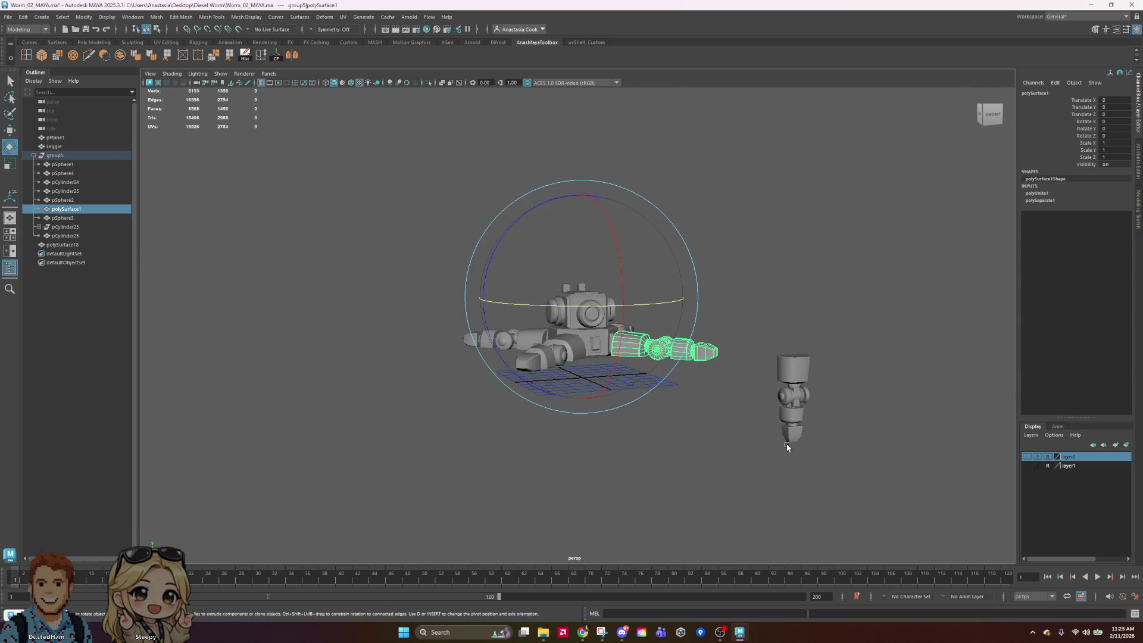
scroll(789, 351, "up", 8)
scroll(786, 324, "down", 3)
Clear the selection, check a top-down view and save Worm_02_MAYA.ma
left_click(872, 242)
mouse_move(866, 252)
left_mouse_down("alt")
mouse_move(917, 314)
mouse_move(835, 290)
mouse_move(834, 255)
left_mouse_up("alt")
scroll(850, 347, "down", 3)
key("ctrl+s")
mouse_move(636, 282)
left_mouse_down("alt")
mouse_move(661, 273)
mouse_move(667, 324)
mouse_move(766, 334)
mouse_move(836, 390)
mouse_move(988, 332)
mouse_move(1081, 363)
mouse_move(1013, 316)
left_mouse_up("alt")
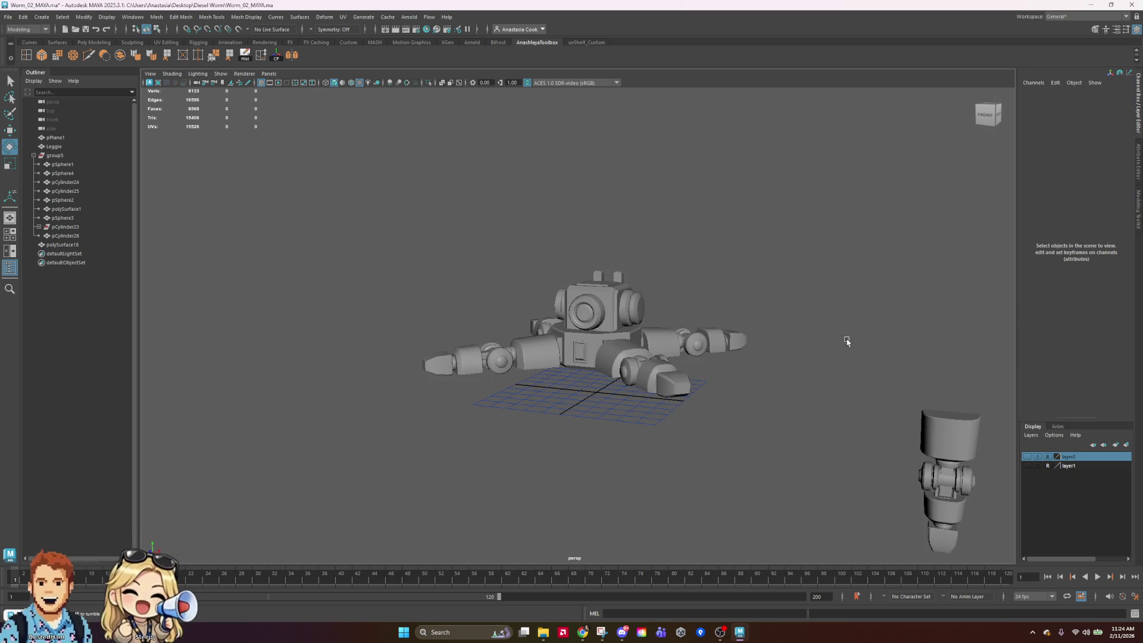
scroll(812, 355, "up", 4)
mouse_move(882, 359)
left_mouse_down("alt")
mouse_move(830, 348)
mouse_move(734, 525)
left_mouse_up("alt")
Close the concept screenshot and snip a new capture of the Maya robot viewport
left_click(601, 639)
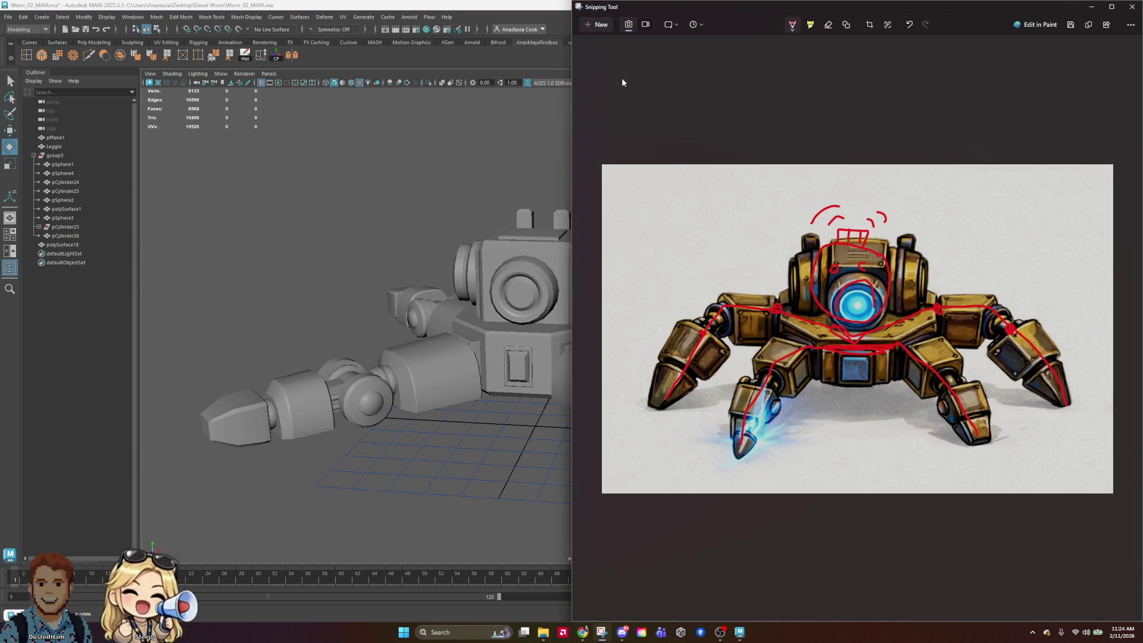
left_click(599, 28)
key("super+shift+s")
mouse_move(155, 111)
left_mouse_down()
mouse_move(589, 523)
mouse_move(936, 548)
left_mouse_up()
Centre and enlarge the capture window, then sketch red eyes and blush on the face
mouse_move(870, 9)
left_mouse_down()
mouse_move(837, 102)
mouse_move(732, 165)
mouse_move(641, 3)
mouse_move(646, 73)
left_mouse_up()
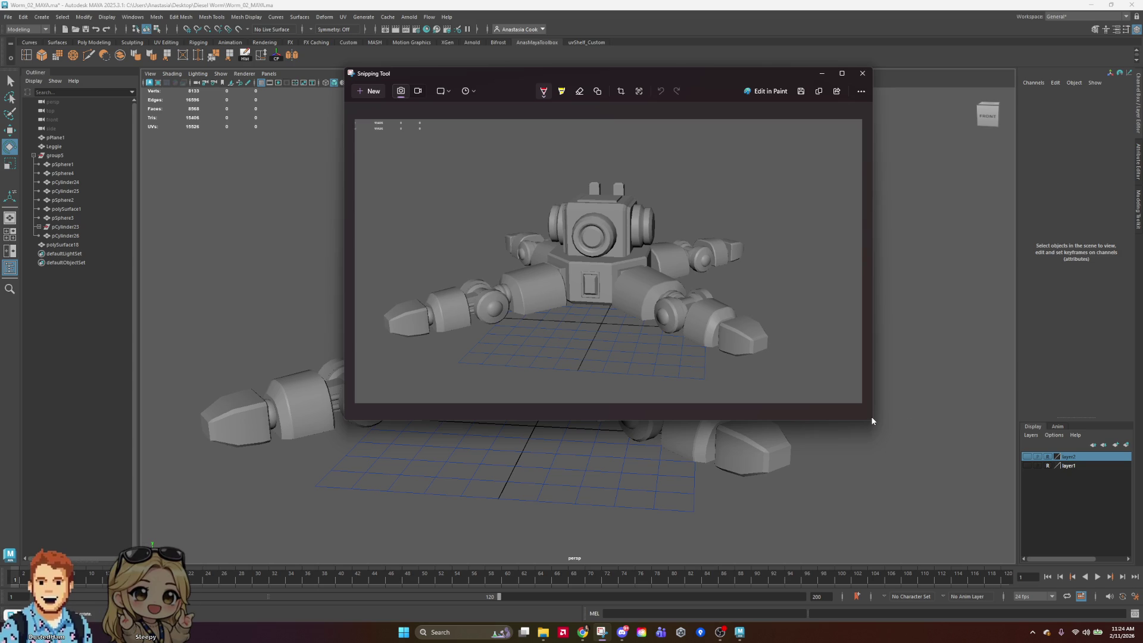
mouse_move(872, 421)
left_mouse_down()
mouse_move(909, 552)
mouse_move(946, 554)
left_mouse_up()
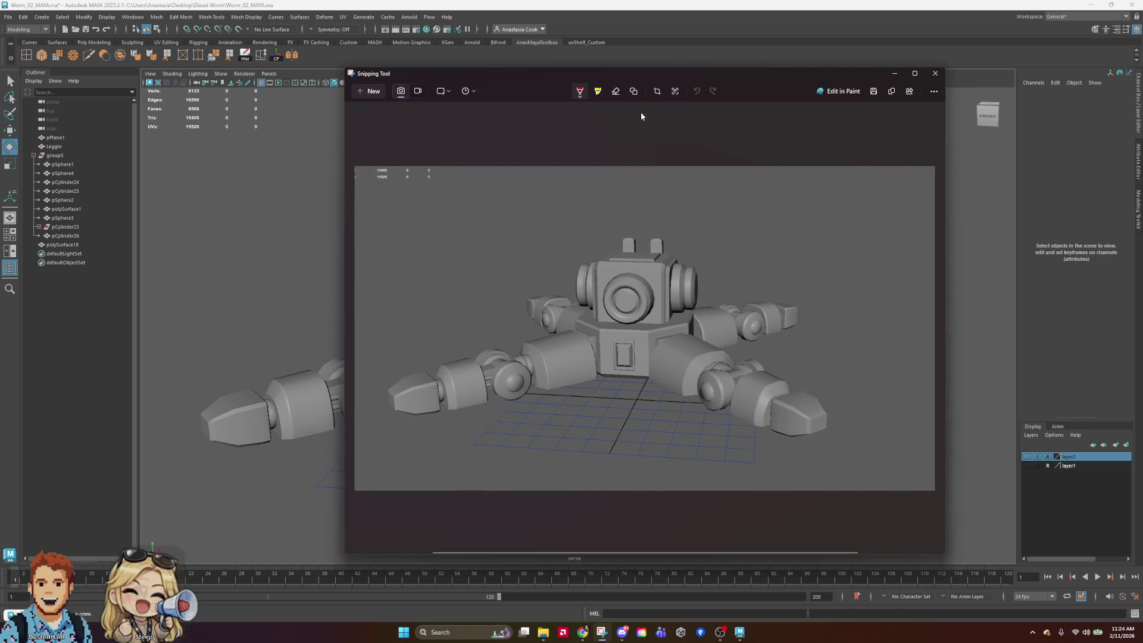
left_click_drag(596, 275, 611, 281)
left_click_drag(647, 275, 658, 284)
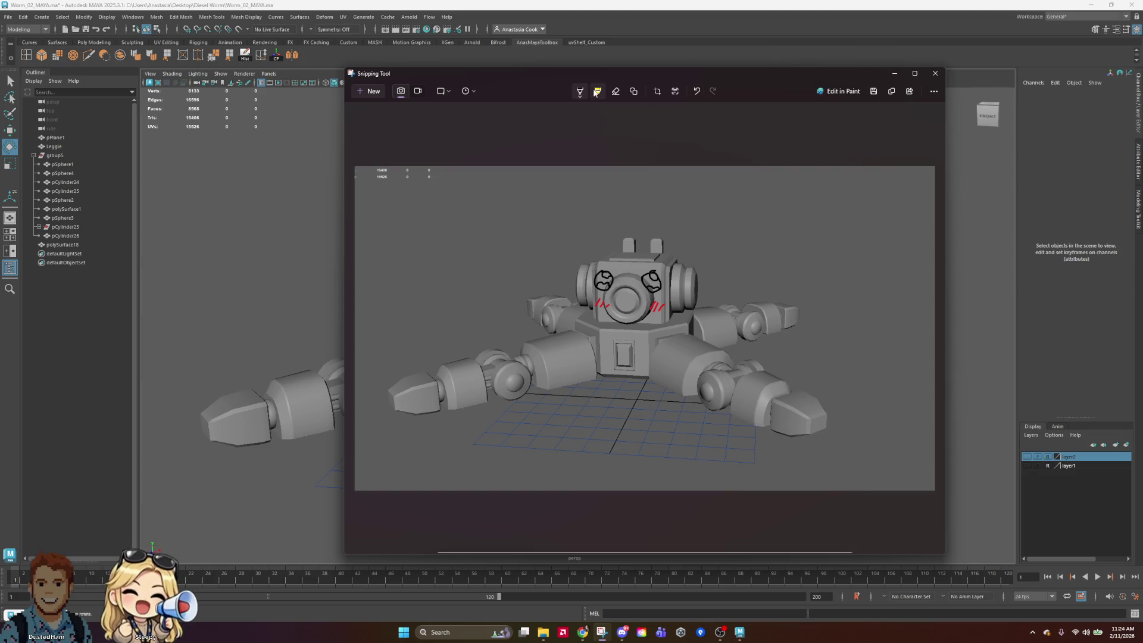
Erase a trial w mouth and draw a magenta bow above the head
scroll(638, 285, "up", 1)
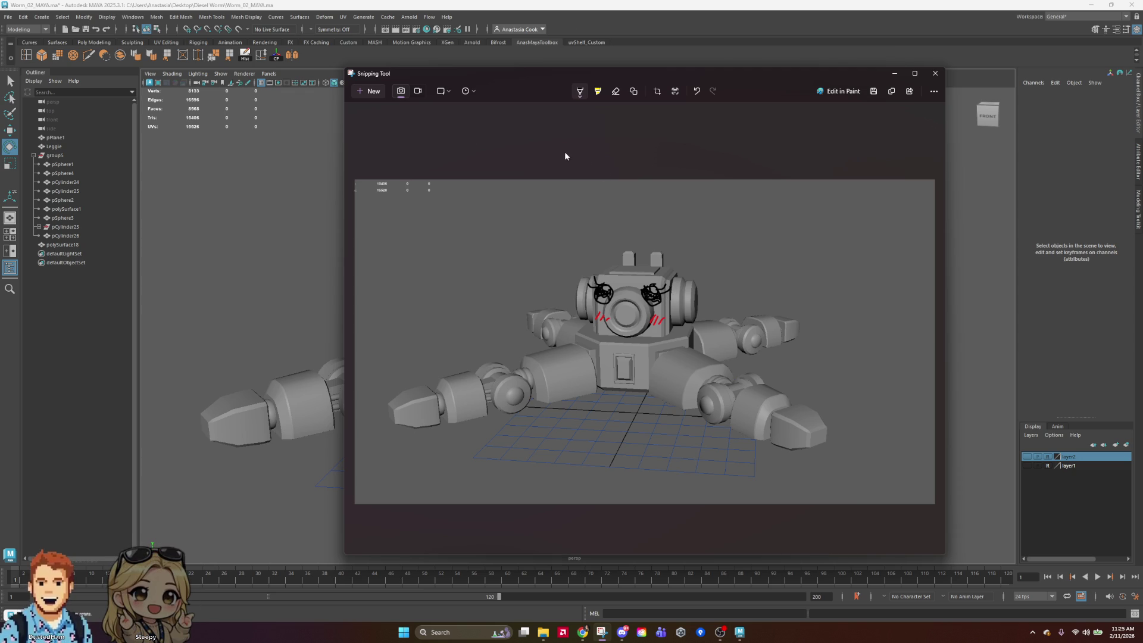
mouse_move(617, 329)
left_mouse_down()
mouse_move(636, 327)
mouse_move(633, 354)
left_mouse_up()
left_click(616, 90)
left_click(579, 91)
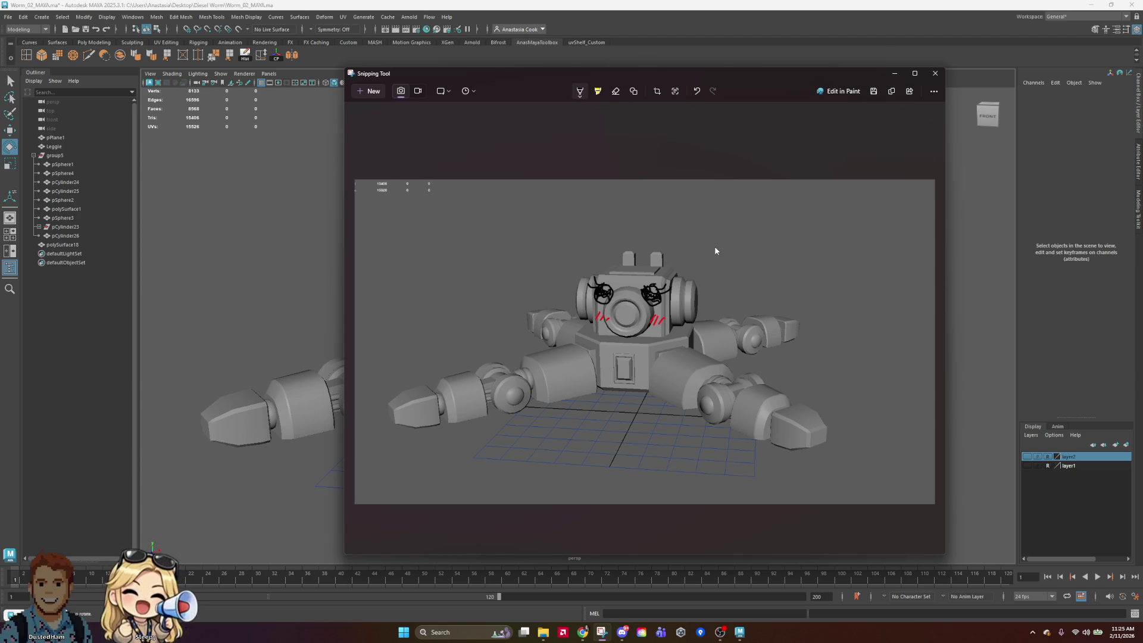
left_click(581, 96)
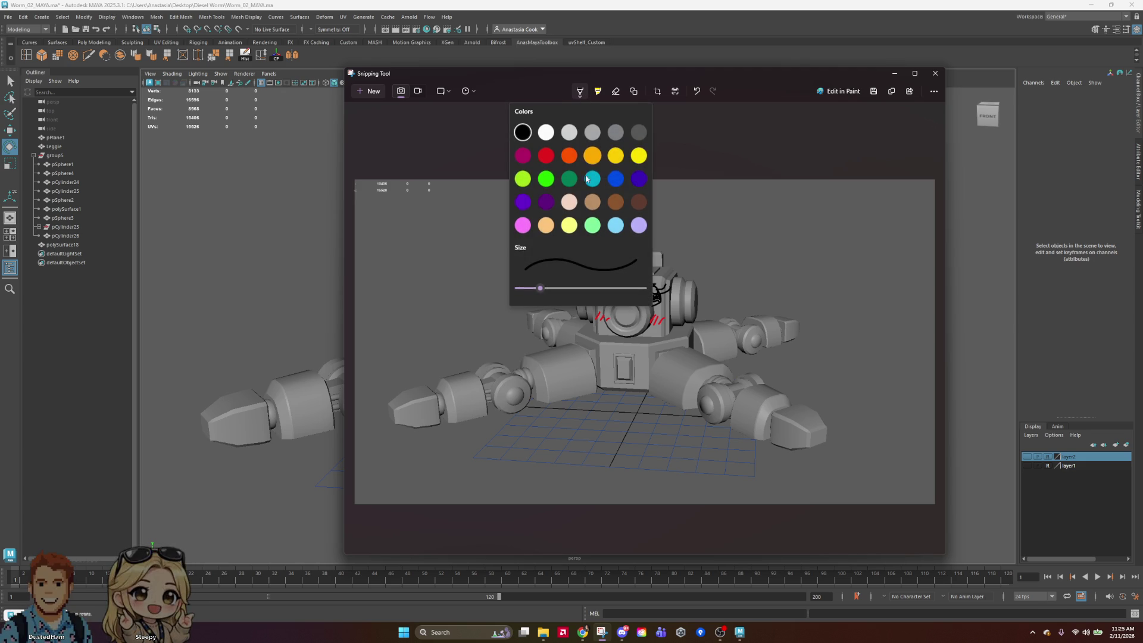
left_click(528, 159)
mouse_move(662, 271)
left_mouse_down()
mouse_move(680, 256)
mouse_move(667, 268)
mouse_move(651, 245)
mouse_move(654, 267)
left_mouse_up()
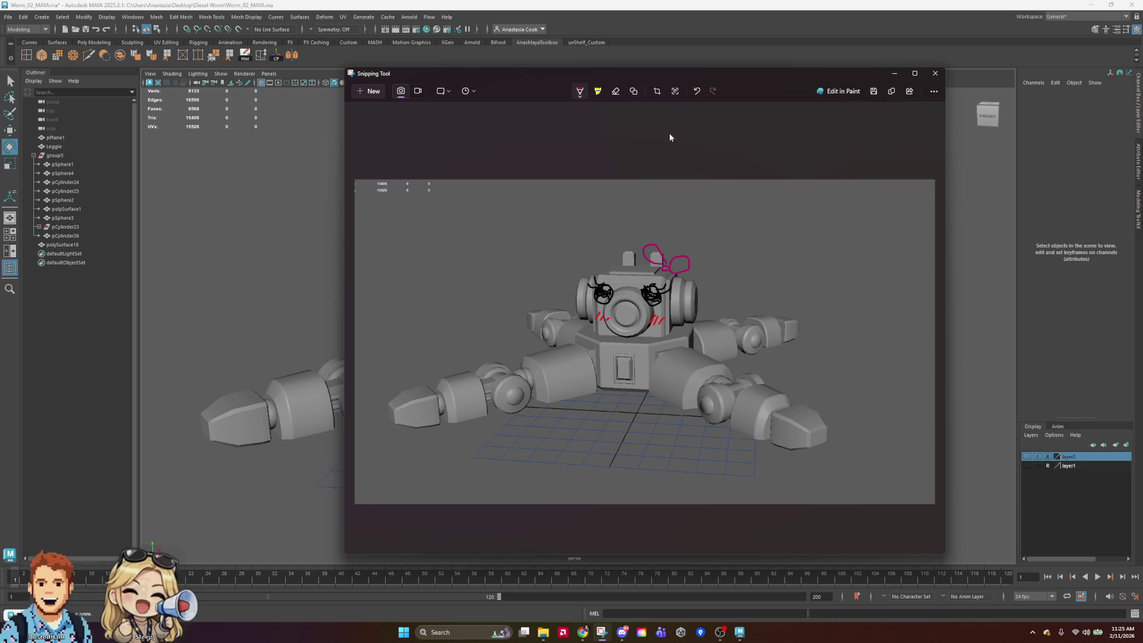
Erase the magenta bow and a trial black stroke above the head
left_click(616, 91)
mouse_move(698, 248)
left_mouse_down()
mouse_move(654, 258)
mouse_move(664, 268)
left_mouse_up()
left_click(580, 91)
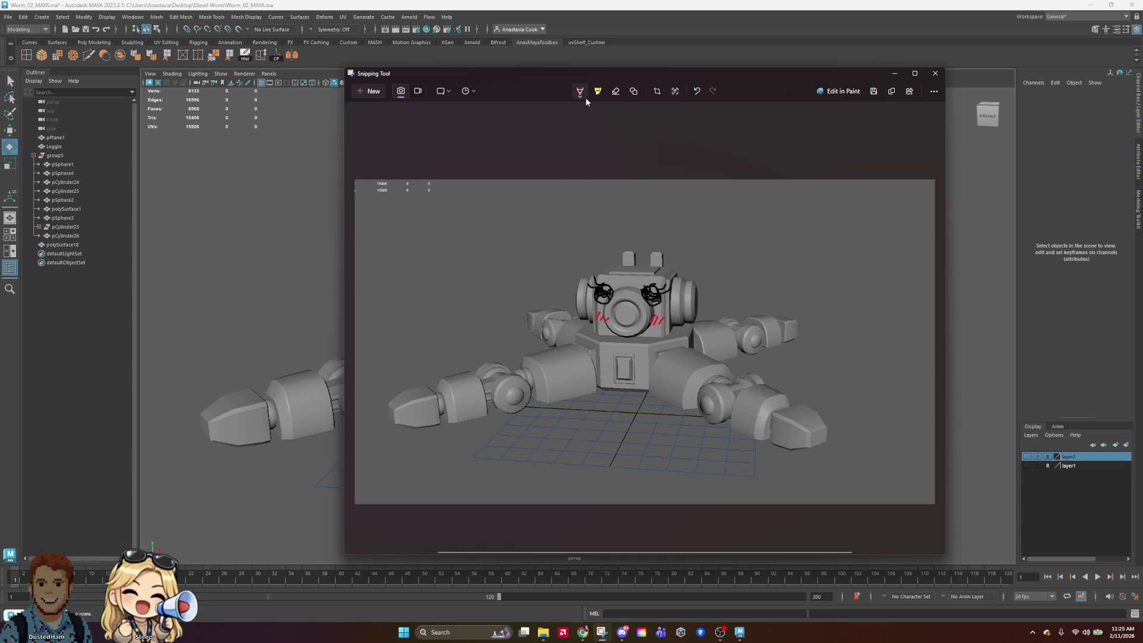
left_click(582, 93)
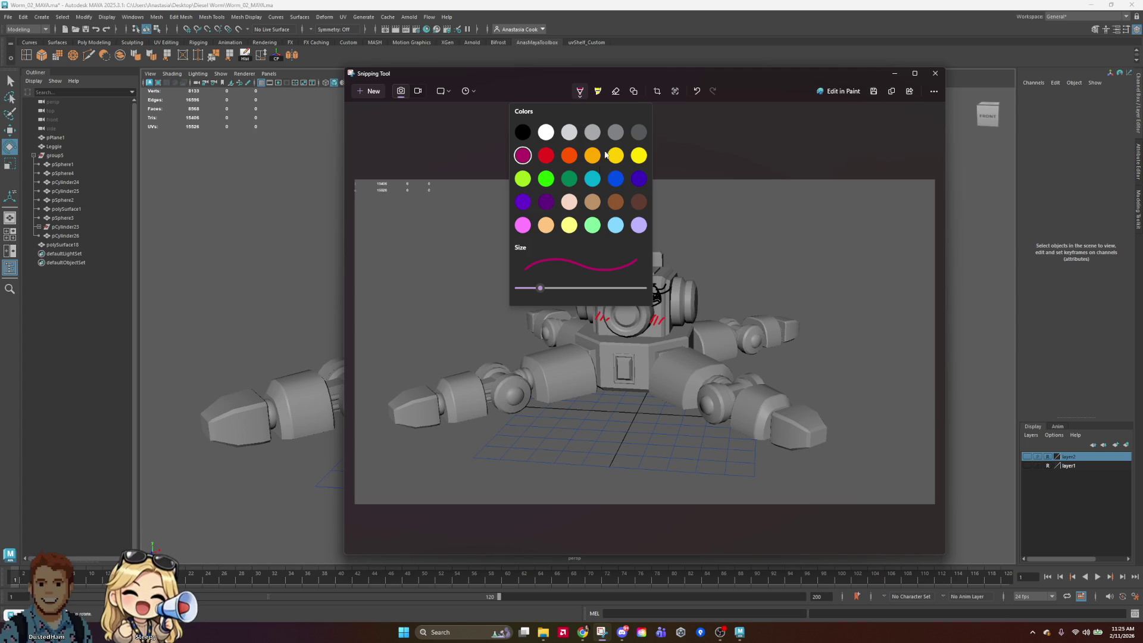
left_click(581, 92)
left_click_drag(656, 273, 673, 253)
left_click(616, 91)
left_click(677, 245)
left_click(578, 91)
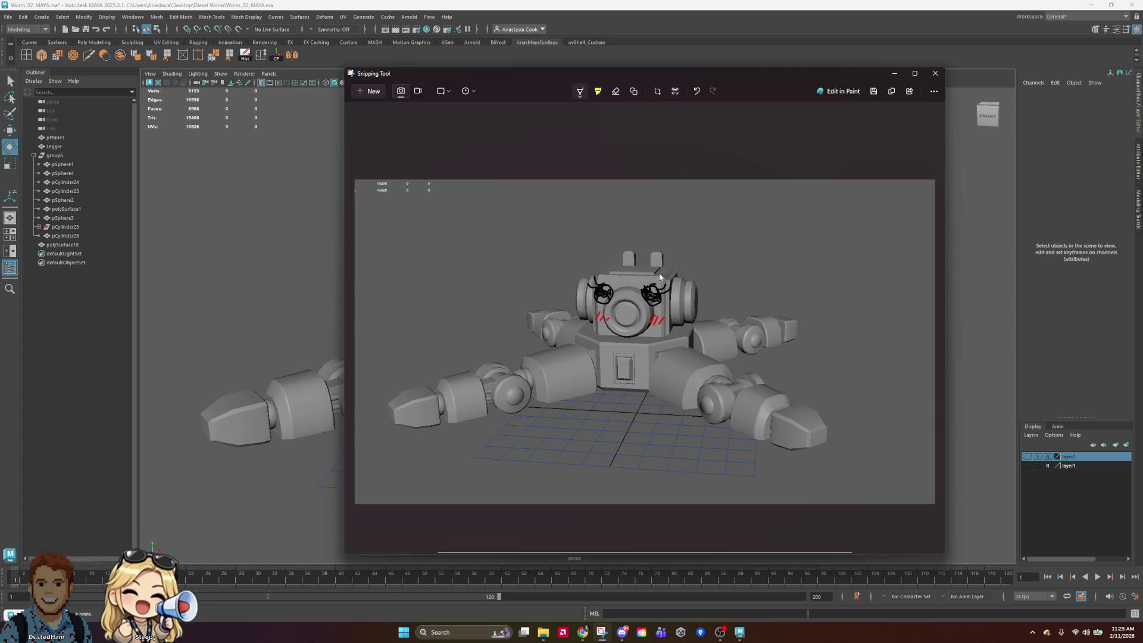
Draw two pointed ears on the head and a curling tail beside it
mouse_move(658, 268)
left_mouse_down()
mouse_move(659, 255)
mouse_move(703, 238)
left_mouse_up()
left_click_drag(692, 277, 669, 291)
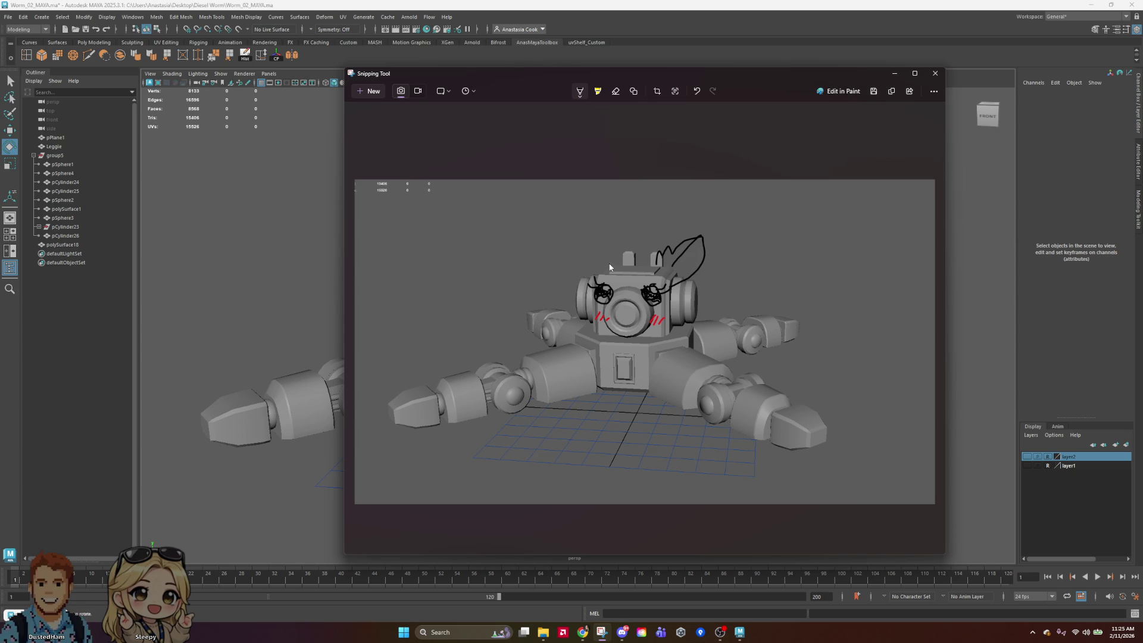
mouse_move(601, 249)
left_mouse_down()
mouse_move(567, 244)
mouse_move(582, 271)
left_mouse_up()
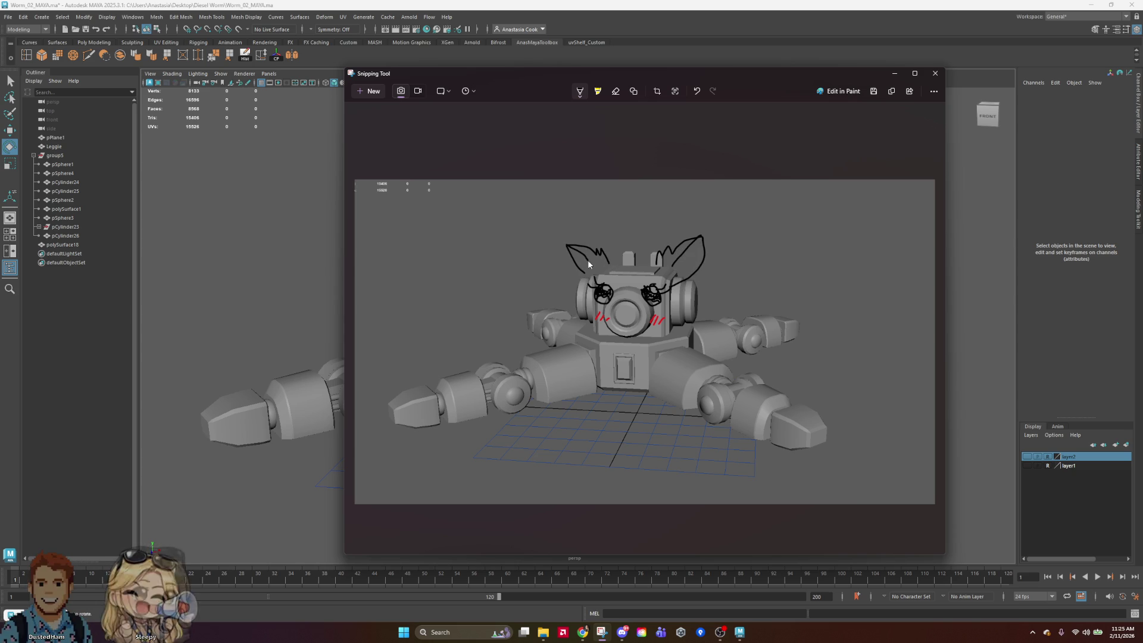
left_click_drag(673, 263, 677, 265)
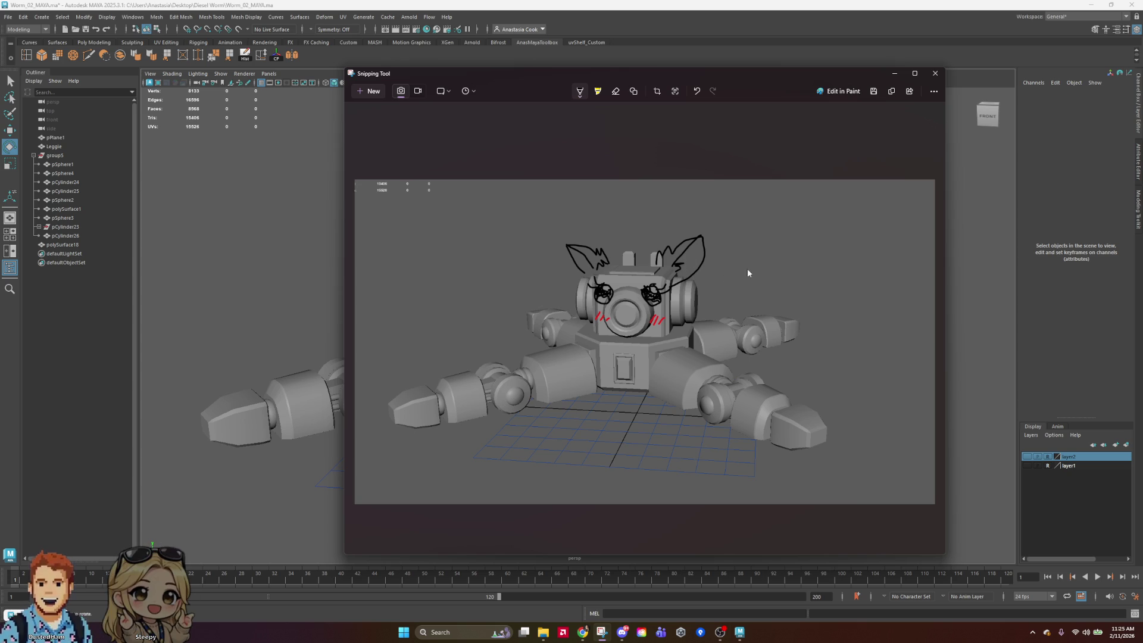
mouse_move(699, 313)
left_mouse_down()
mouse_move(738, 299)
mouse_move(731, 263)
mouse_move(766, 275)
mouse_move(746, 278)
left_mouse_up()
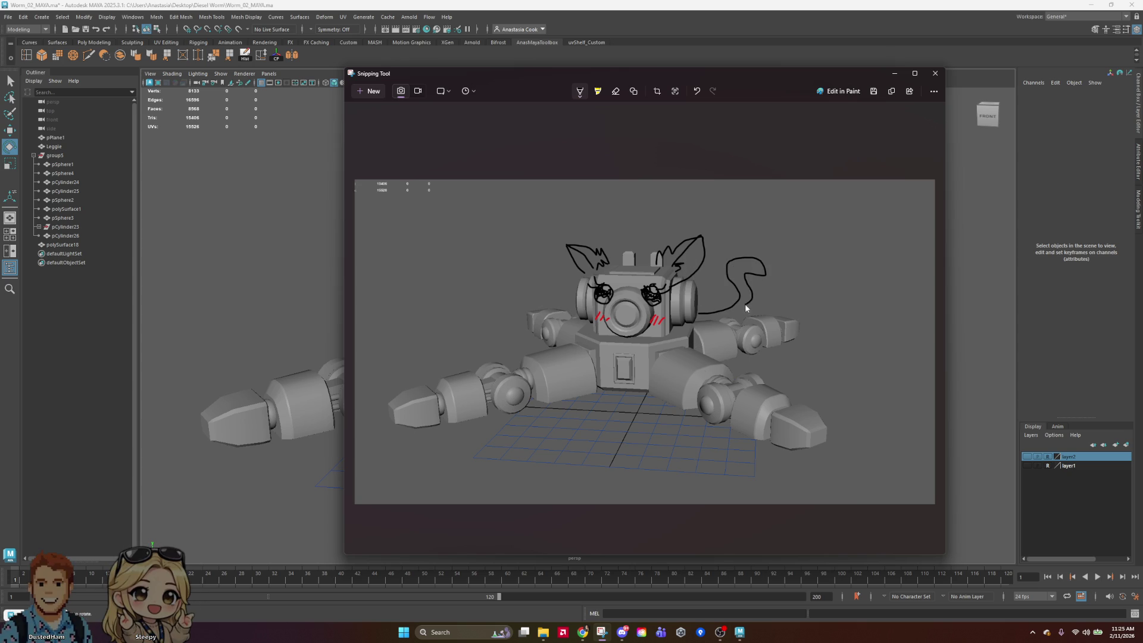
Draw a magenta bow at the tail tip, redraw it, then return to black ink
left_click(579, 90)
left_click(531, 158)
mouse_move(745, 275)
left_mouse_down()
mouse_move(729, 261)
mouse_move(742, 277)
mouse_move(742, 235)
mouse_move(732, 262)
mouse_move(716, 256)
left_mouse_up()
left_click(620, 94)
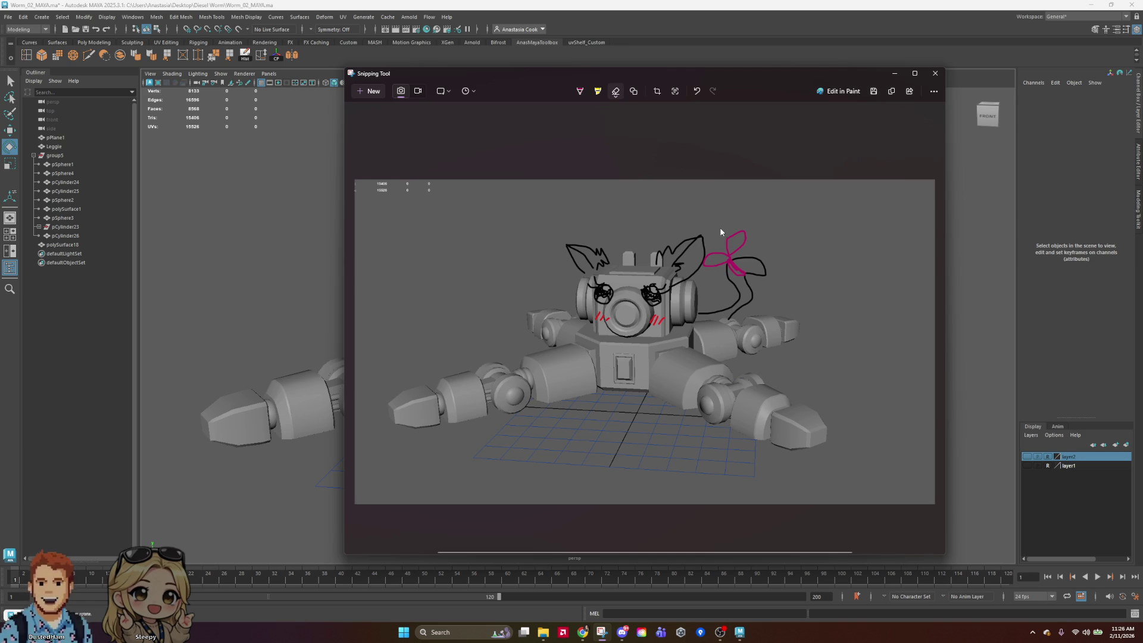
left_click_drag(725, 239, 717, 259)
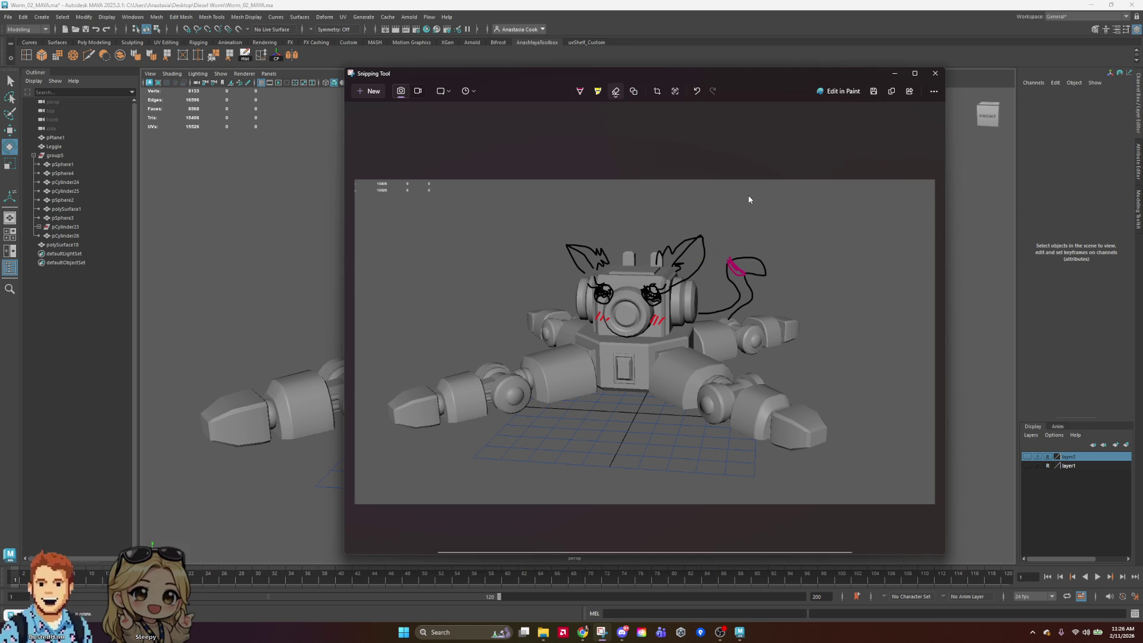
left_click(580, 90)
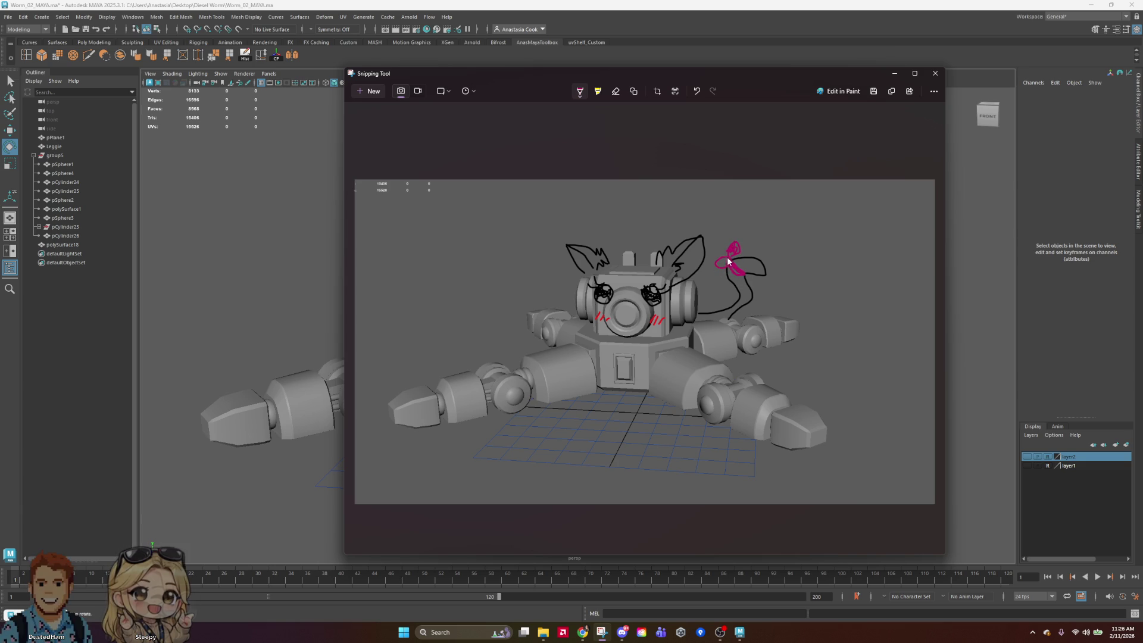
left_click_drag(731, 256, 735, 251)
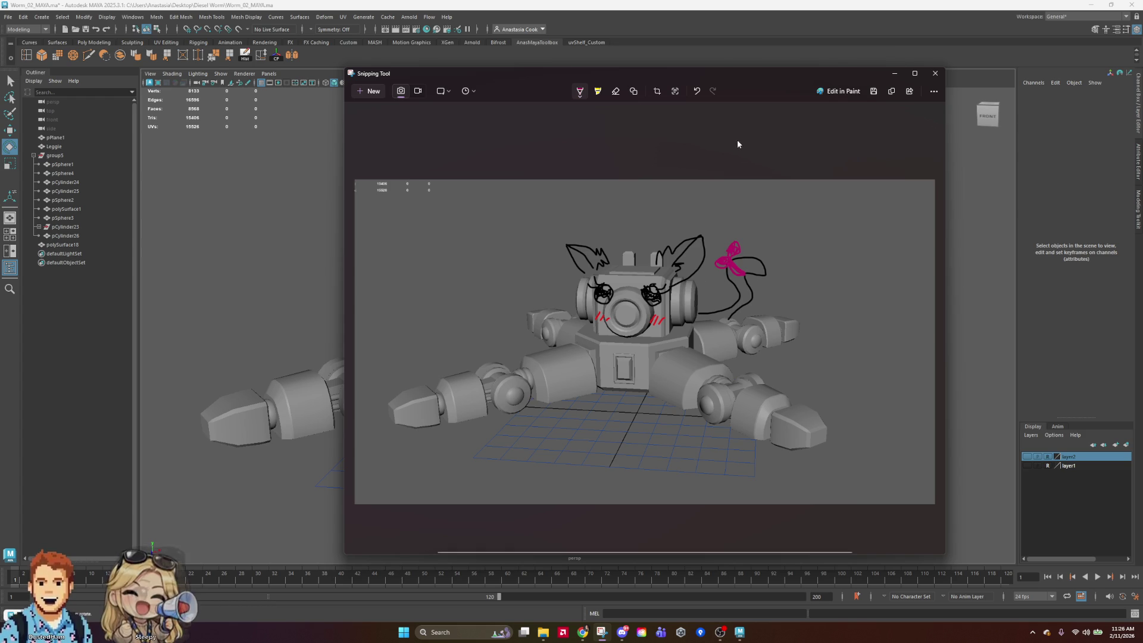
left_click(579, 91)
left_click(579, 91)
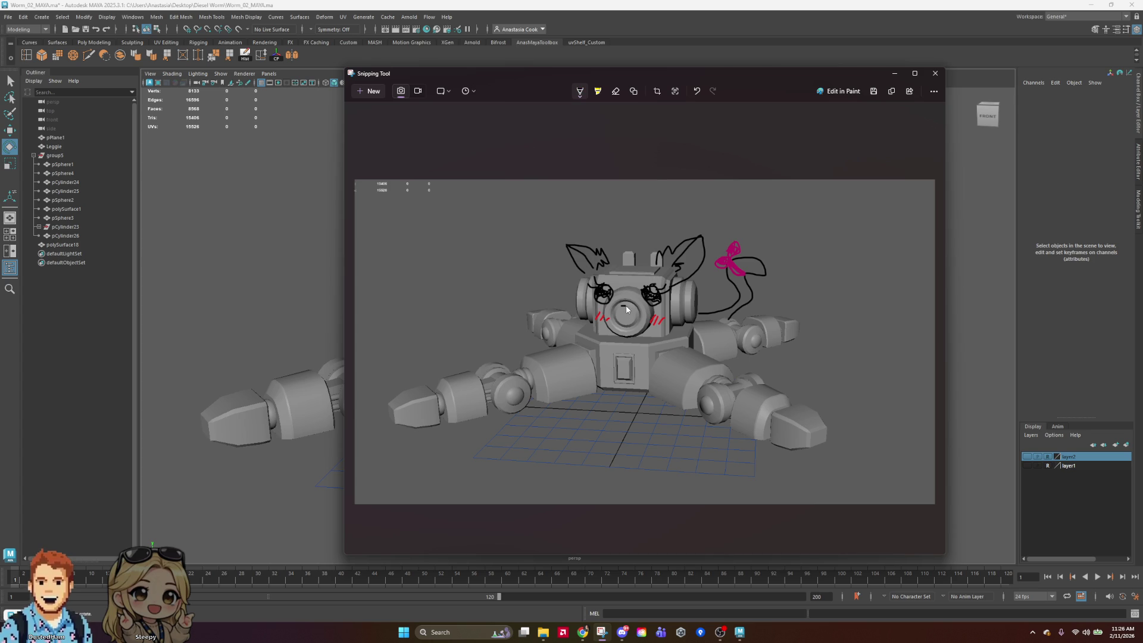
Draw a black cat-like w mouth under the nose
mouse_move(626, 309)
left_mouse_down()
mouse_move(615, 311)
mouse_move(632, 311)
left_mouse_up()
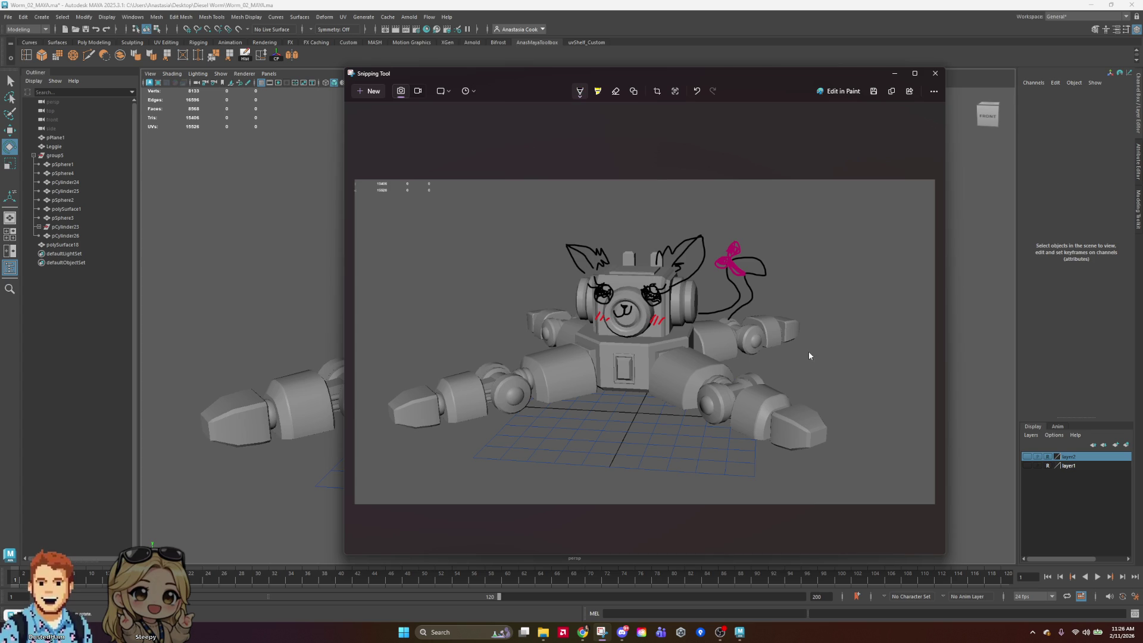
key("ctrl+z")
left_click_drag(623, 309, 635, 315)
Try erasing parts of the left eye, undoing each erase
left_click(615, 93)
left_click_drag(611, 291, 606, 289)
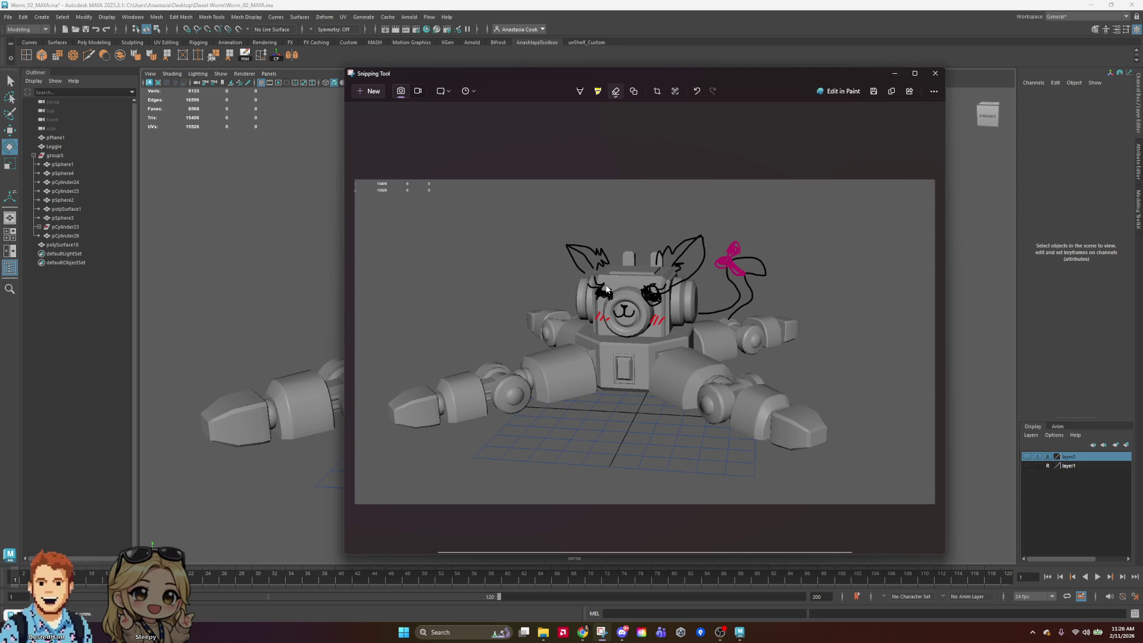
key("ctrl+z")
key("ctrl+z")
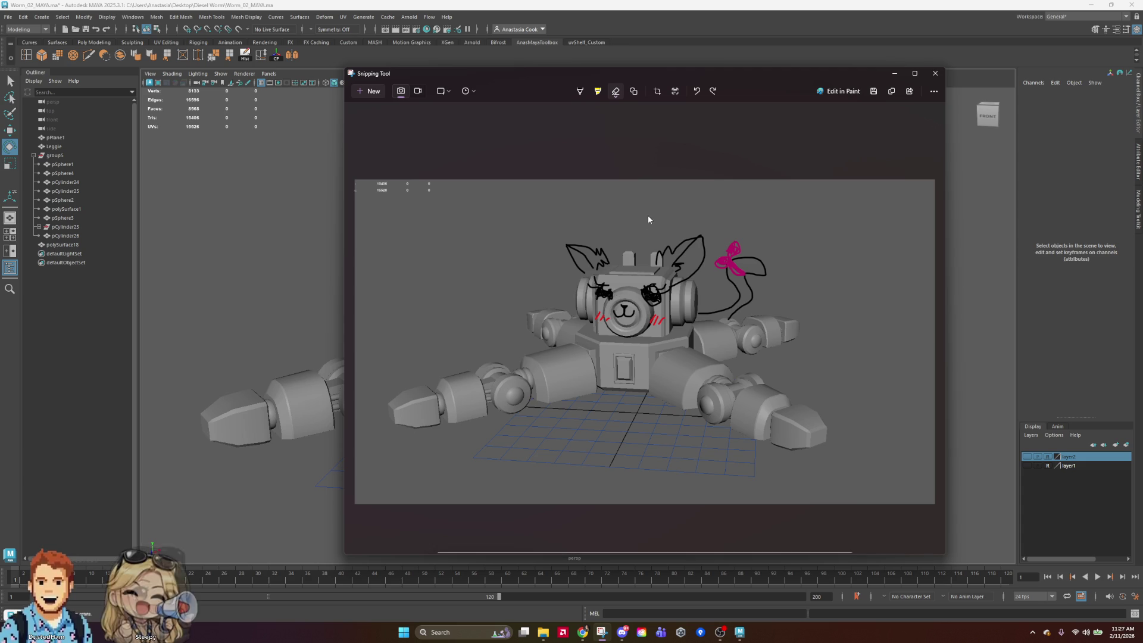
left_click_drag(605, 292, 605, 294)
key("ctrl+z")
key("ctrl+z")
key("ctrl+z")
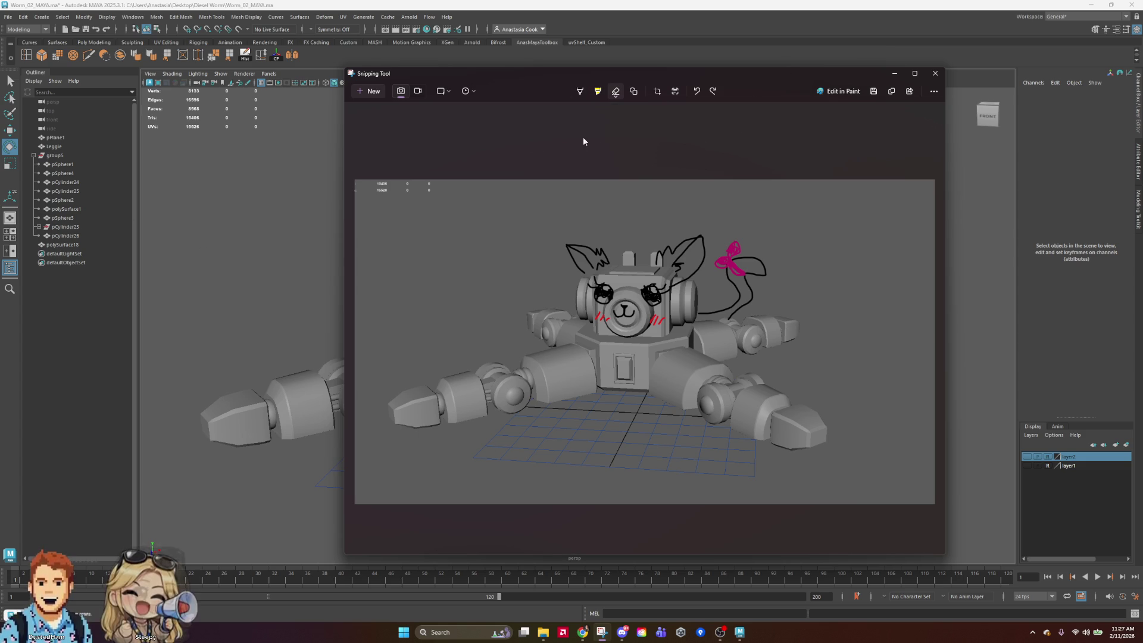
left_click(583, 93)
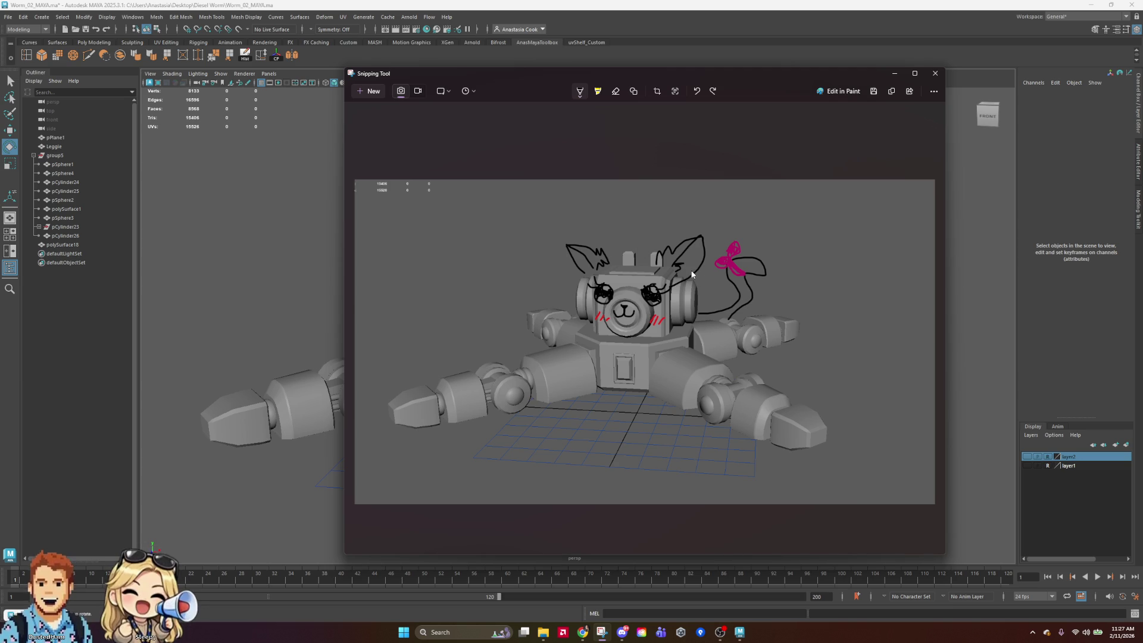
Move the Snipping Tool window to the screen's right and shrink it
mouse_move(788, 75)
left_mouse_down()
mouse_move(610, 59)
mouse_move(1142, 45)
mouse_move(917, 74)
mouse_move(975, 62)
left_mouse_up()
mouse_move(543, 542)
left_mouse_down()
mouse_move(651, 485)
mouse_move(714, 409)
mouse_move(671, 516)
mouse_move(633, 523)
mouse_move(644, 520)
left_mouse_up()
mouse_move(801, 58)
left_mouse_down()
mouse_move(777, 65)
mouse_move(797, 61)
left_mouse_up()
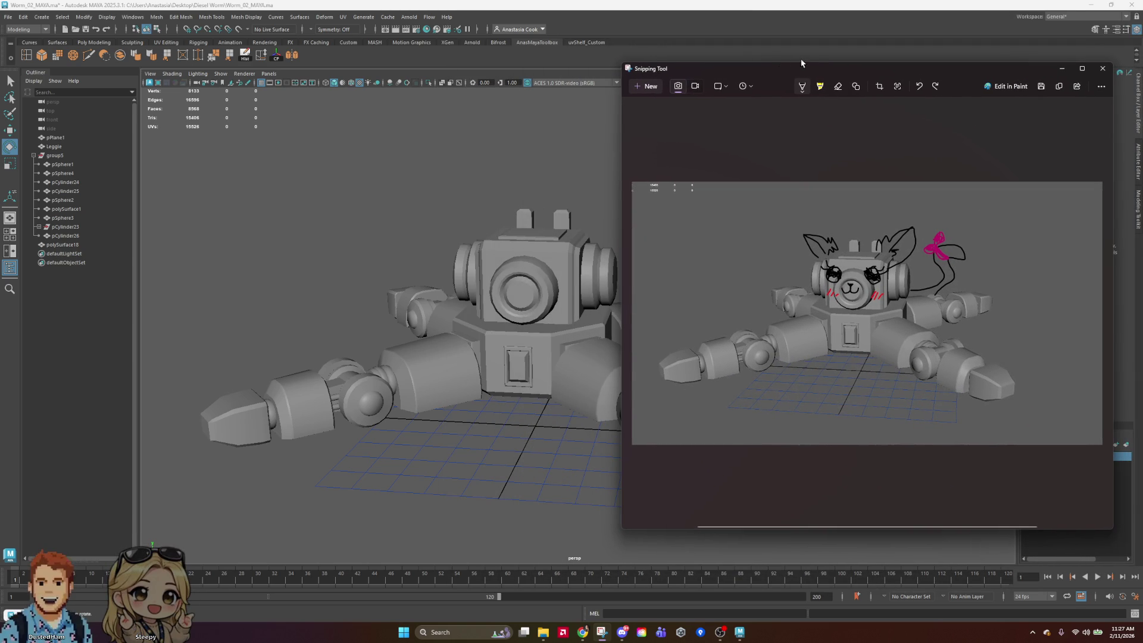
Enlarge the window and erase the old red cheek blush
left_click_drag(623, 64, 318, 26)
left_click(688, 47)
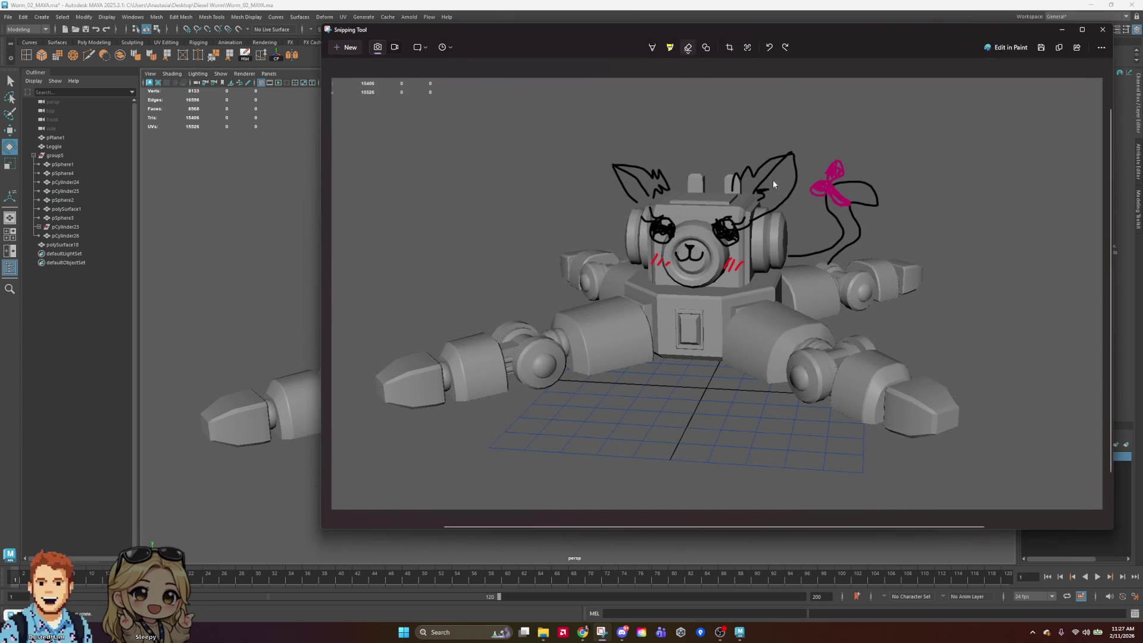
left_click_drag(744, 271, 724, 261)
left_click_drag(649, 256, 655, 263)
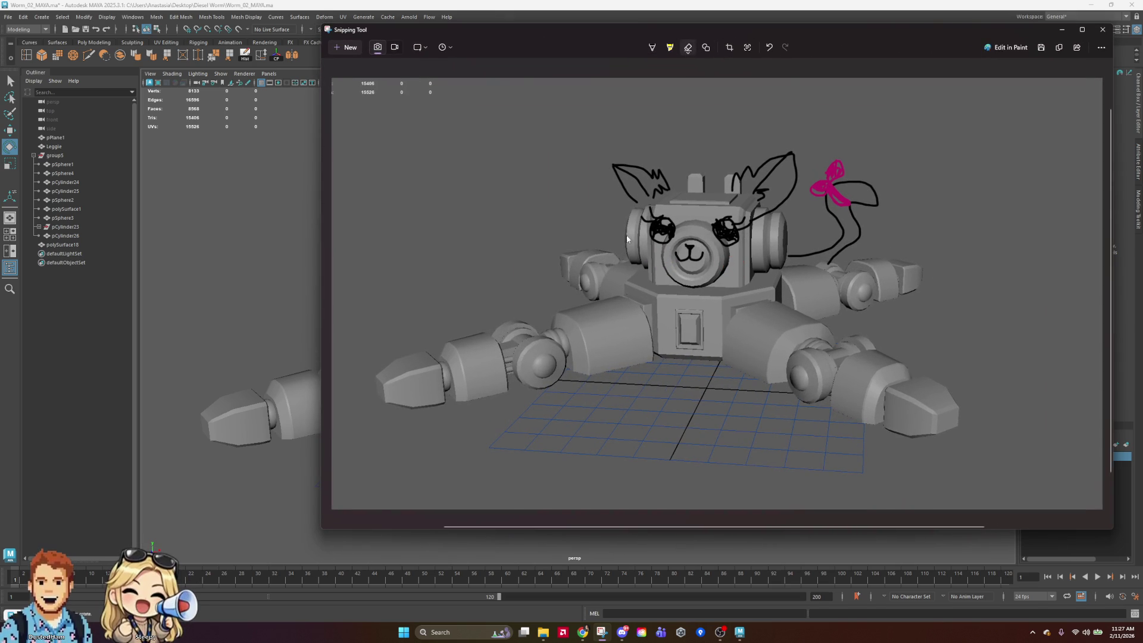
Draw red slash-mark blush on both cheeks
left_click(655, 50)
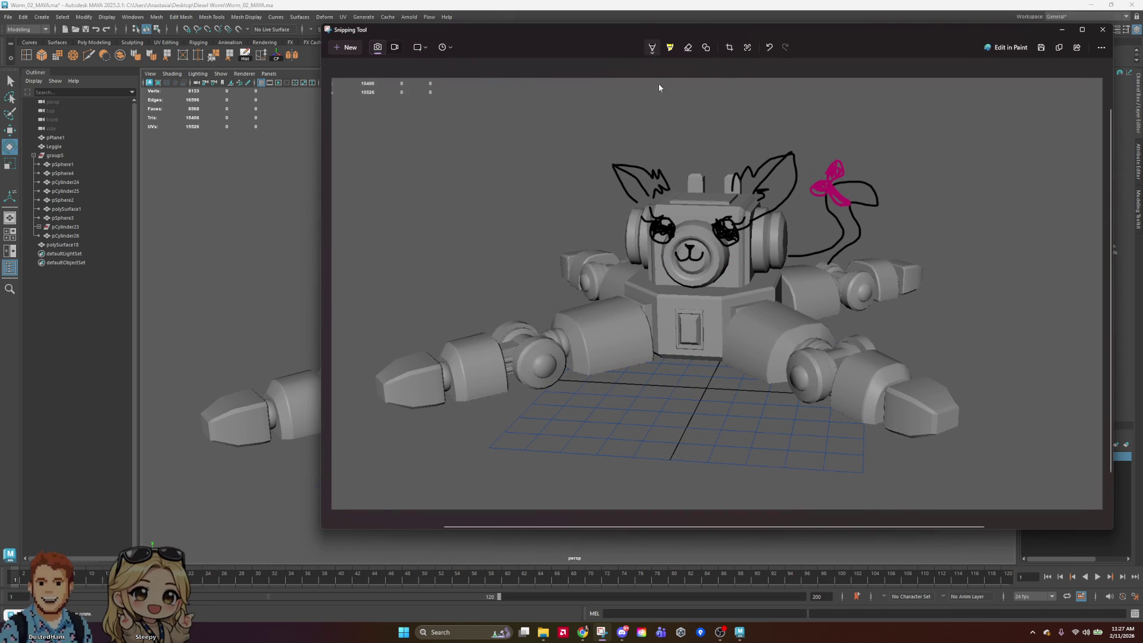
left_click(655, 52)
left_click(618, 112)
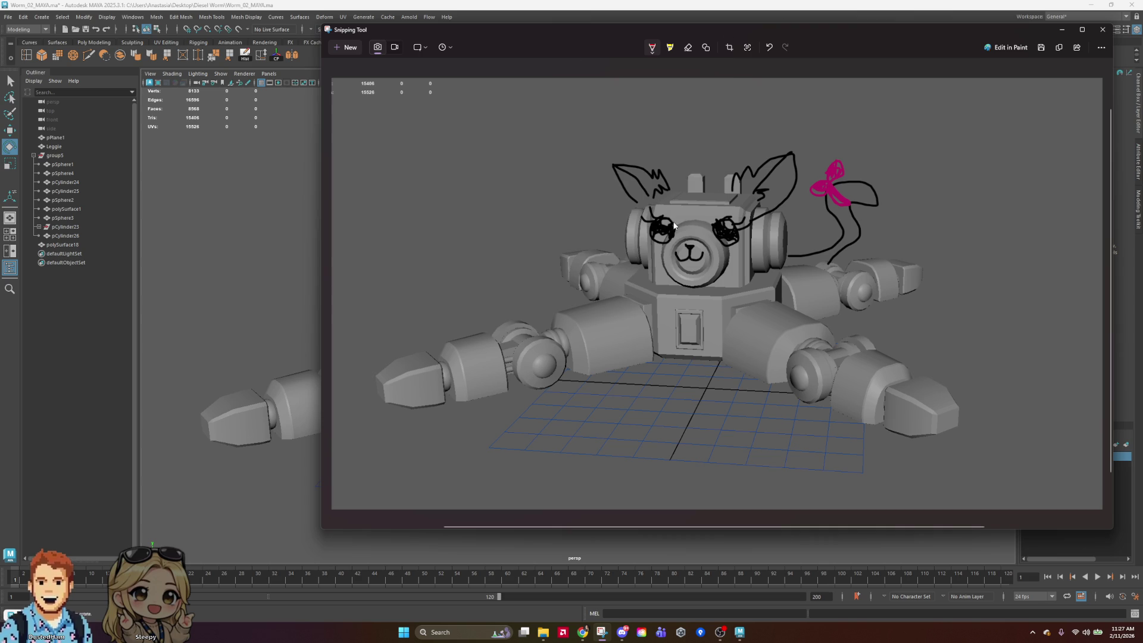
mouse_move(655, 240)
left_mouse_down()
mouse_move(649, 250)
mouse_move(726, 254)
left_mouse_up()
Handwrite 'Nyan Worm' in black ink at the image's upper right
left_click(652, 47)
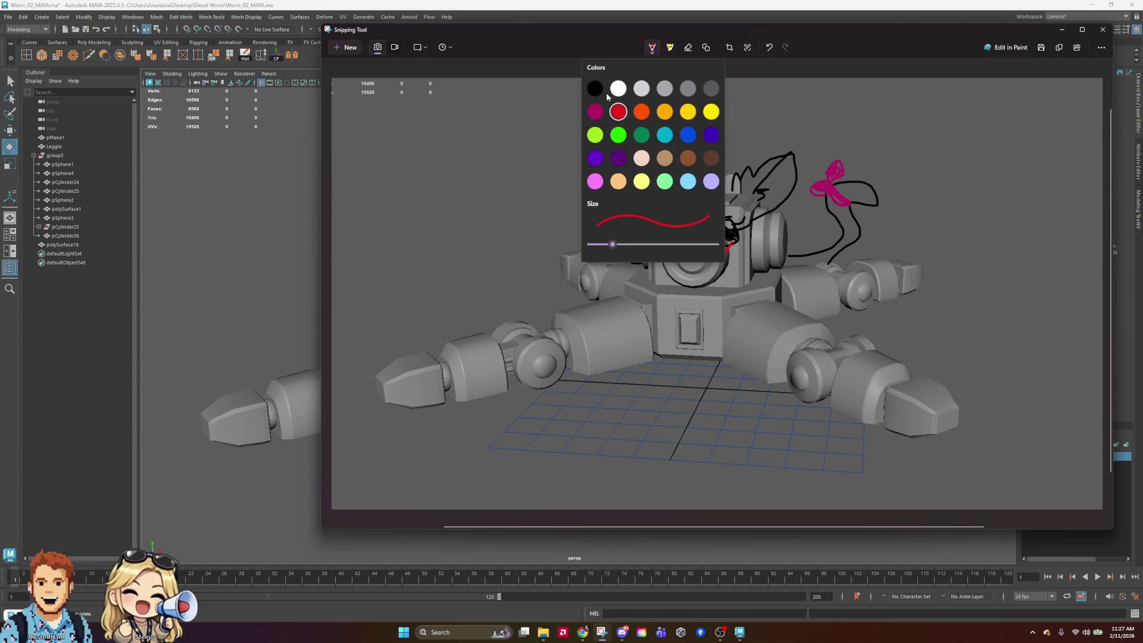
left_click(593, 87)
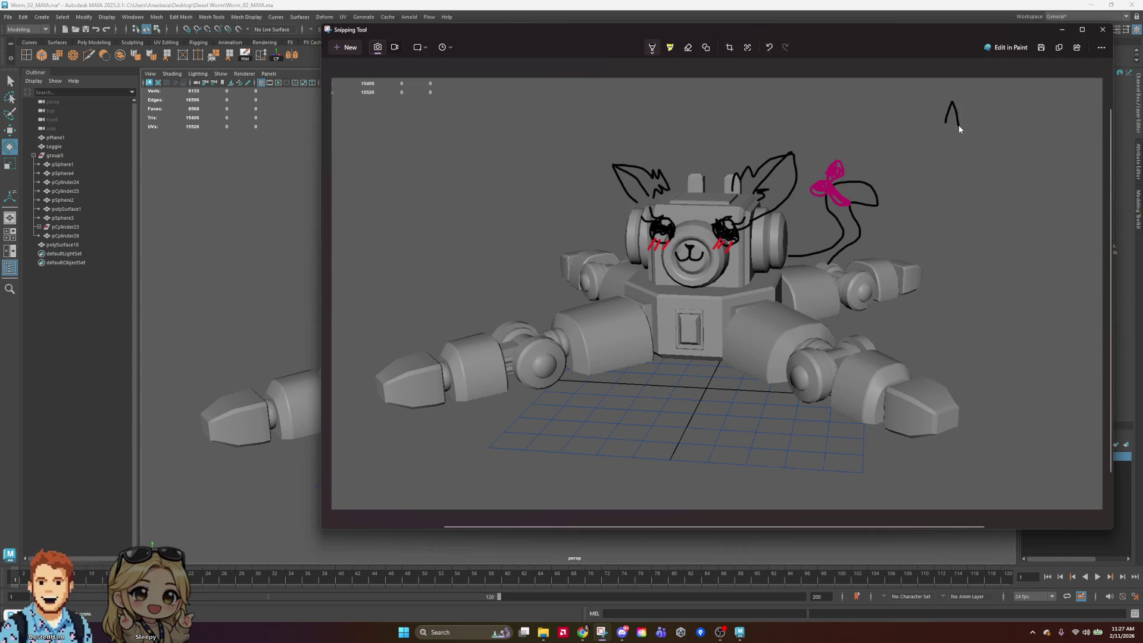
left_click_drag(973, 112, 976, 126)
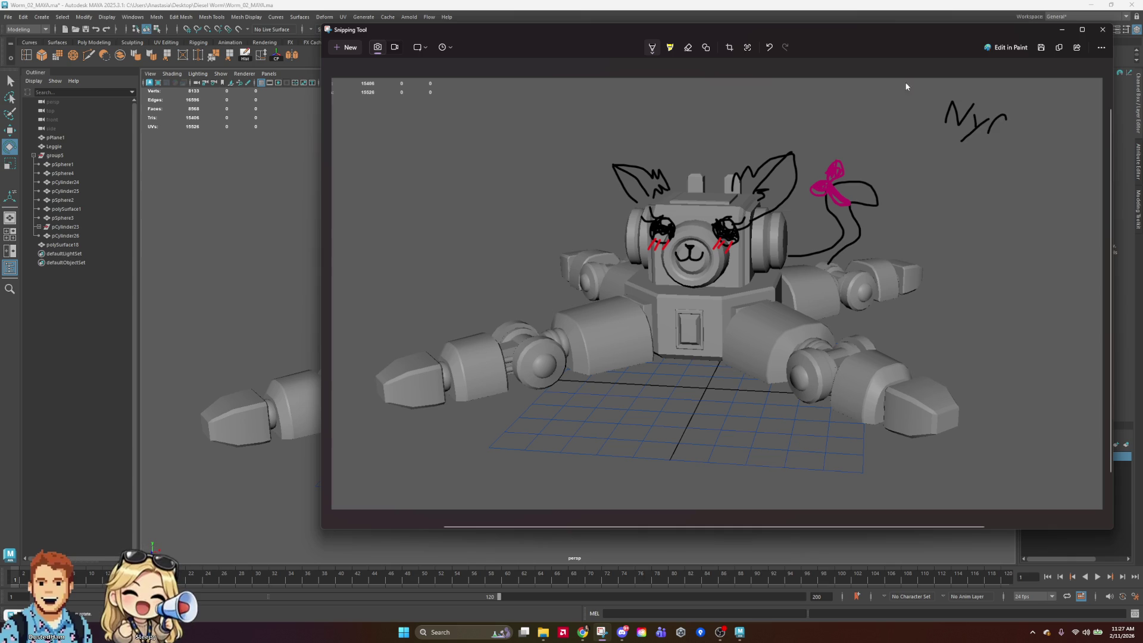
left_click(694, 47)
left_click(1000, 122)
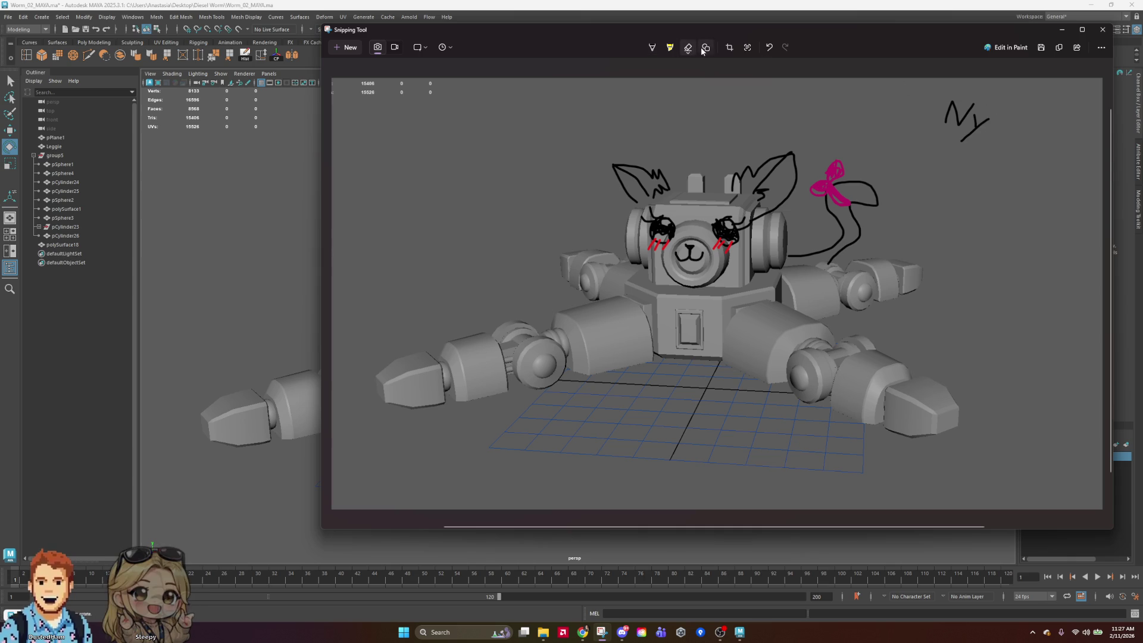
left_click(652, 47)
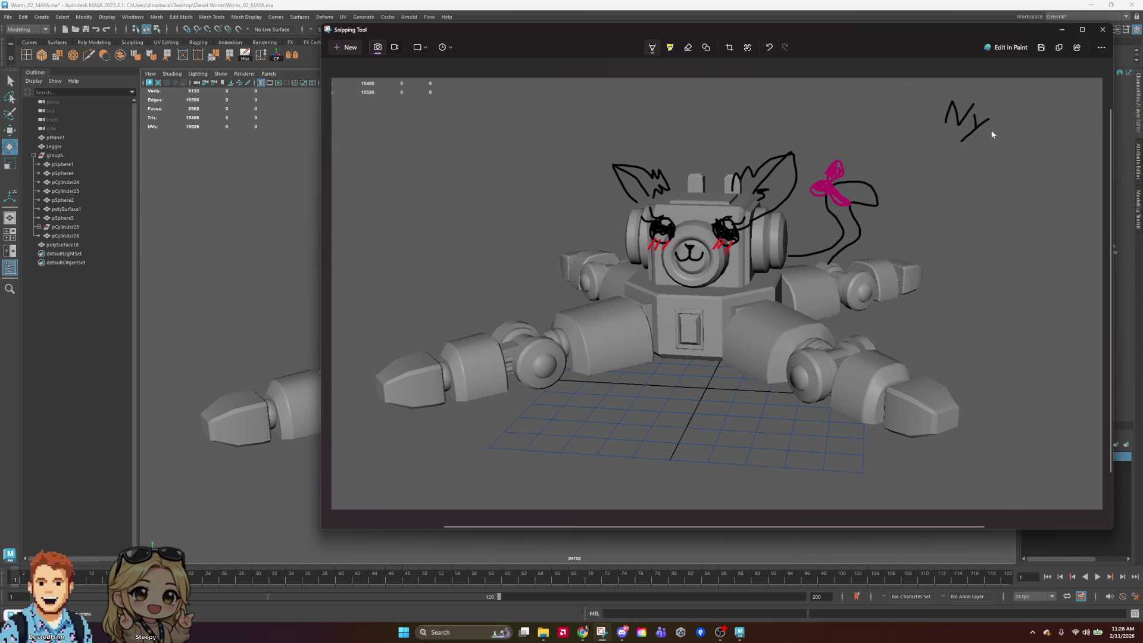
left_click_drag(998, 132, 1000, 139)
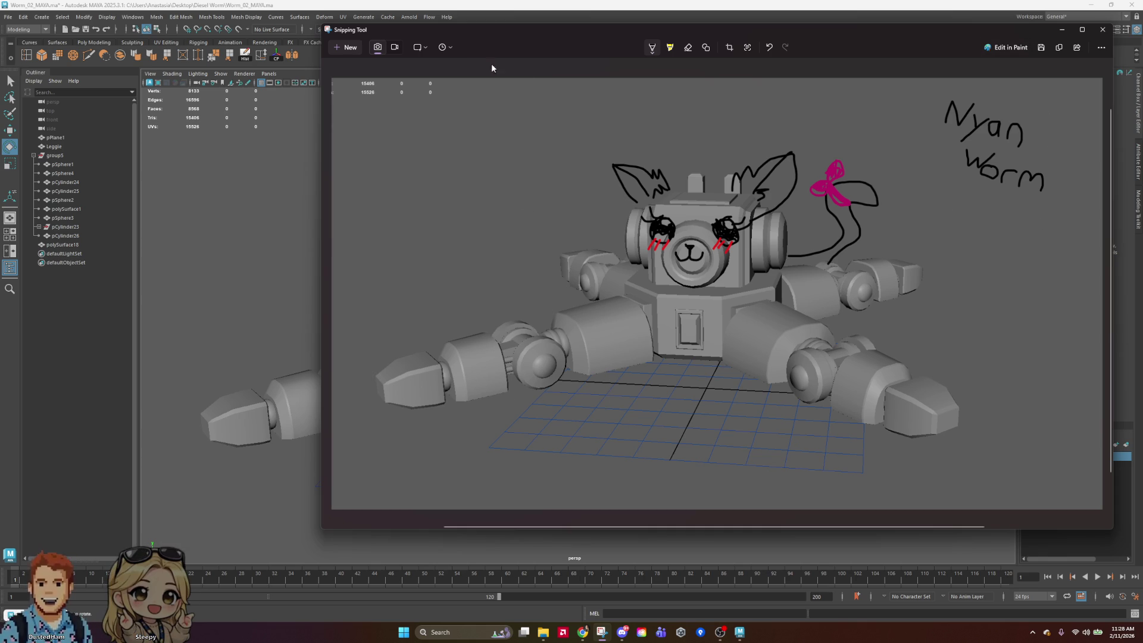
Draw red outline hearts around the robot, redrawing a misshapen one
left_click(652, 53)
left_click(620, 111)
mouse_move(468, 165)
left_mouse_down()
mouse_move(500, 153)
mouse_move(478, 203)
left_mouse_up()
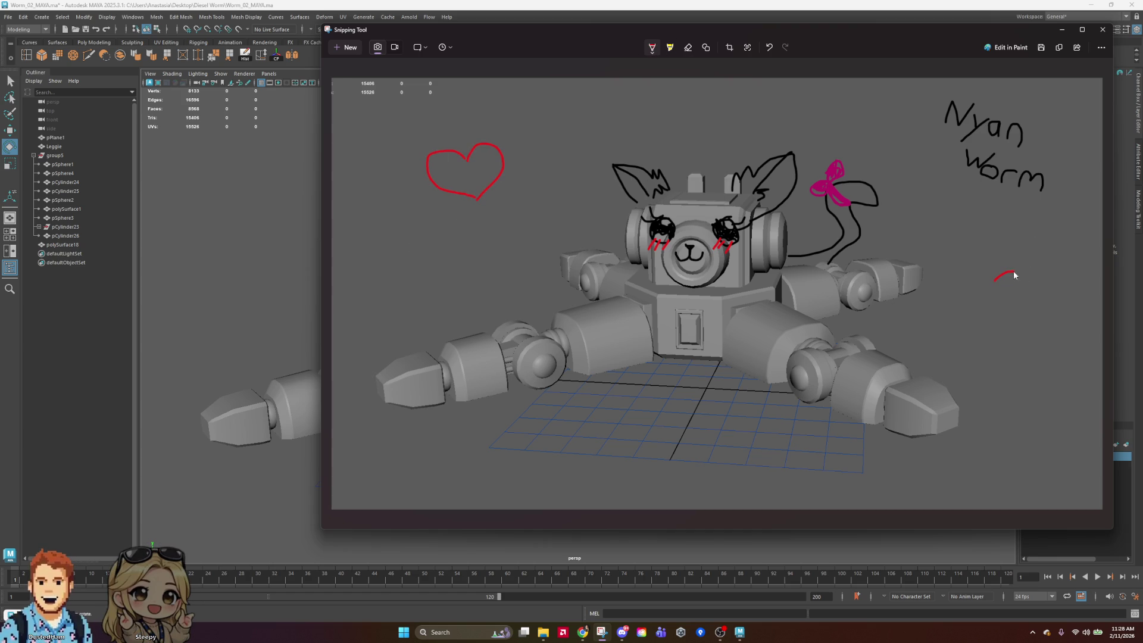
left_click_drag(992, 277, 972, 309)
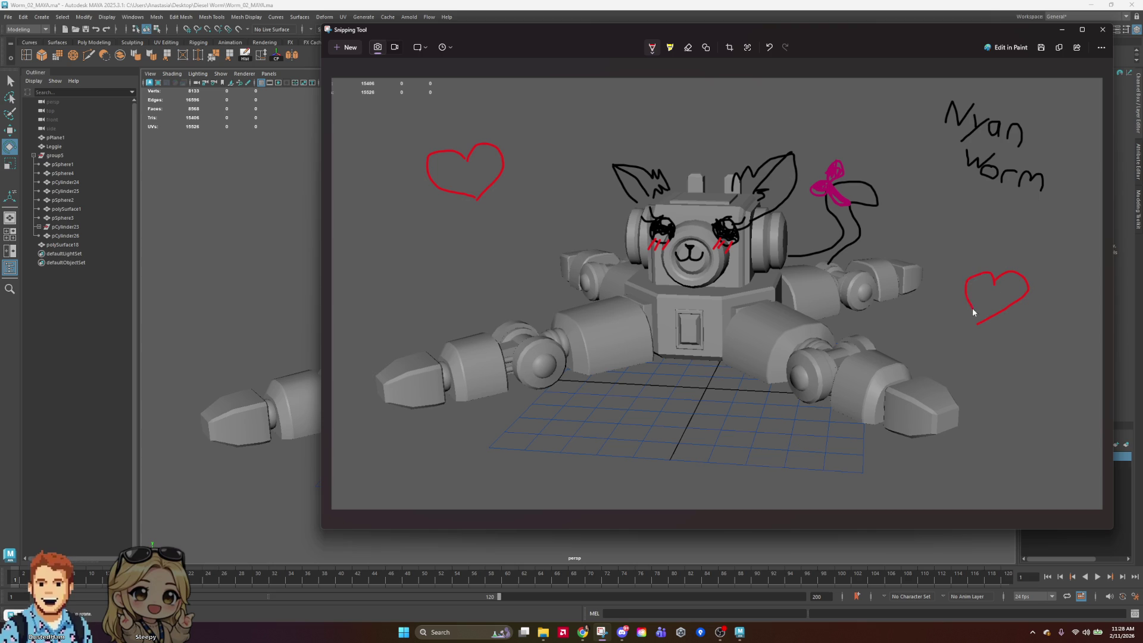
left_click(688, 47)
mouse_move(1060, 287)
left_mouse_down()
mouse_move(1004, 285)
mouse_move(976, 298)
mouse_move(951, 350)
left_mouse_up()
left_click(653, 47)
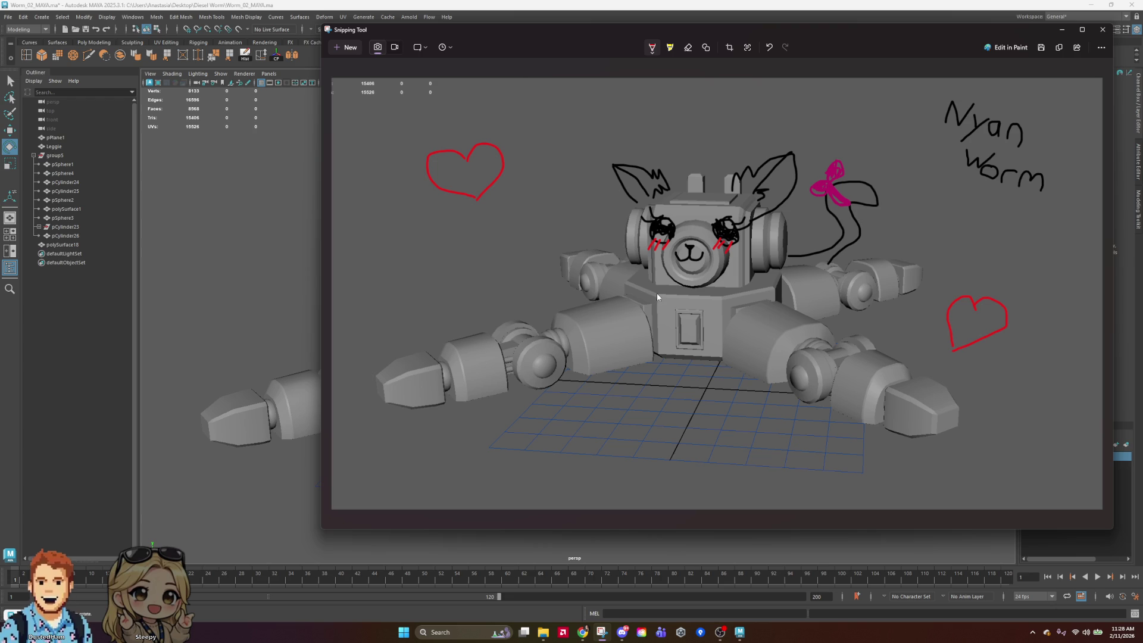
left_click_drag(533, 446, 536, 478)
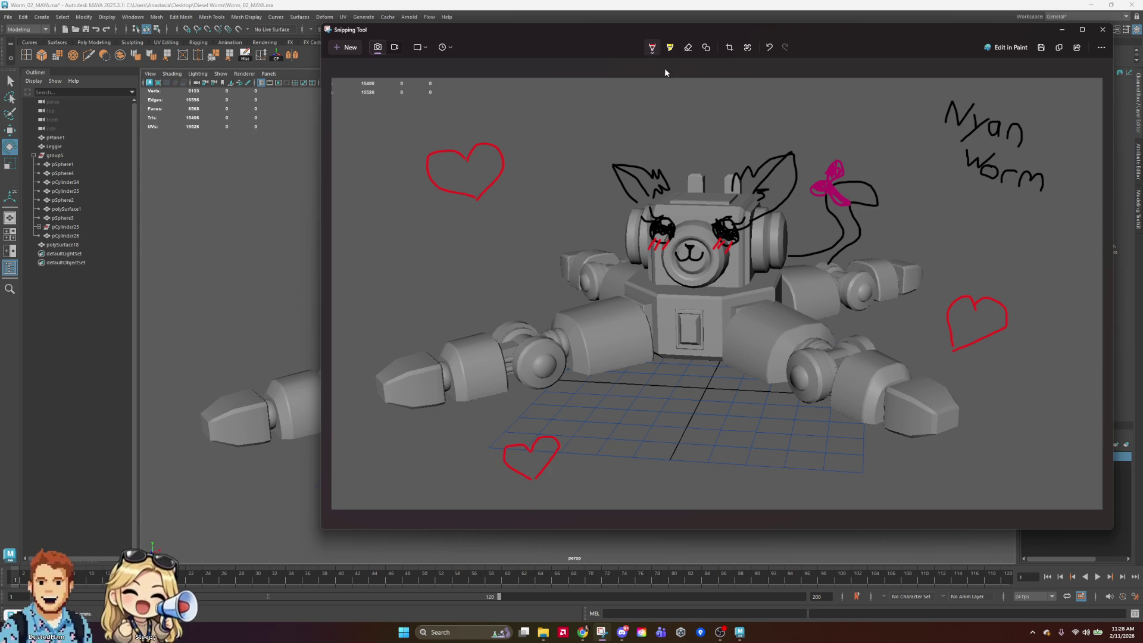
Add yellow sparkle stars beside the title, left, top, below and lower right
left_click(653, 50)
left_click(851, 101)
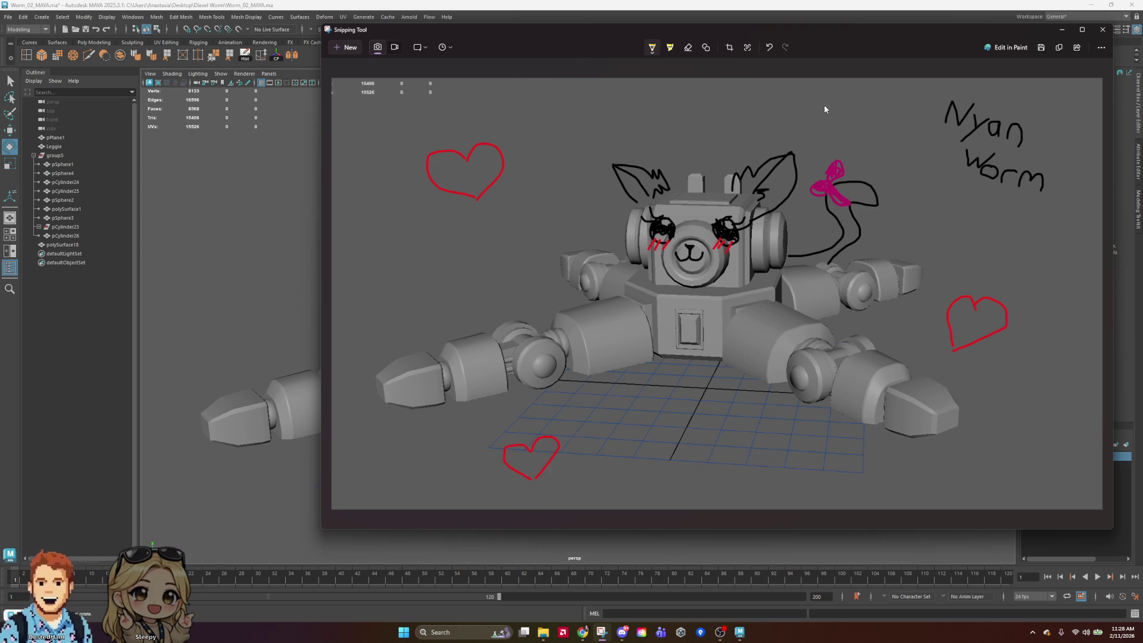
mouse_move(906, 124)
left_mouse_down()
mouse_move(886, 145)
mouse_move(869, 112)
mouse_move(900, 126)
left_mouse_up()
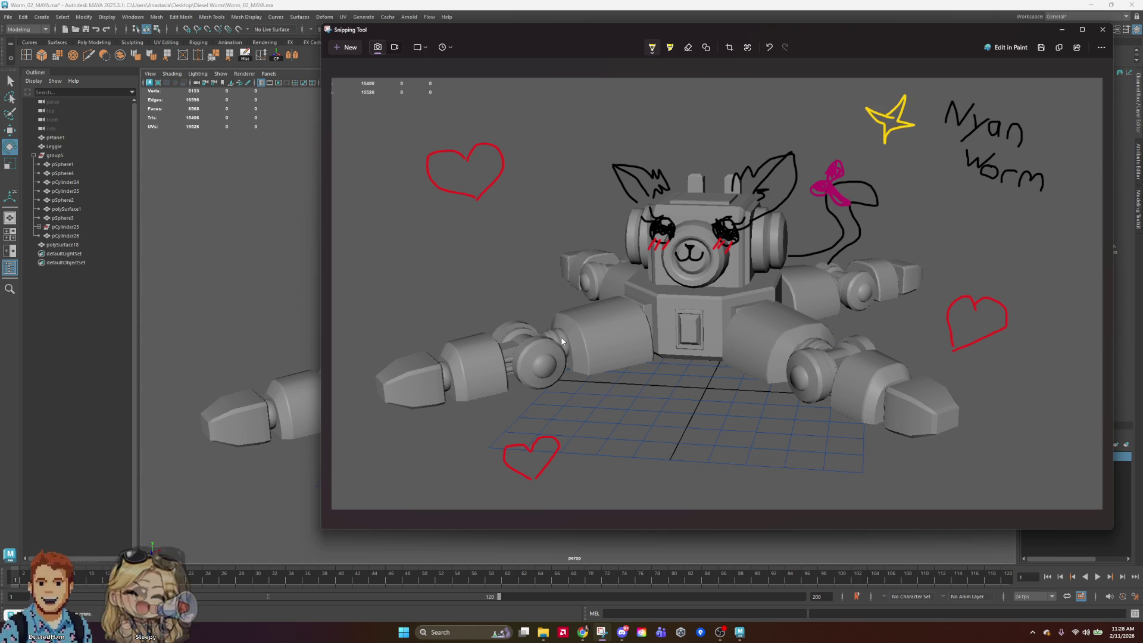
mouse_move(381, 277)
left_mouse_down()
mouse_move(399, 311)
mouse_move(415, 305)
mouse_move(392, 336)
mouse_move(371, 315)
mouse_move(386, 307)
left_mouse_up()
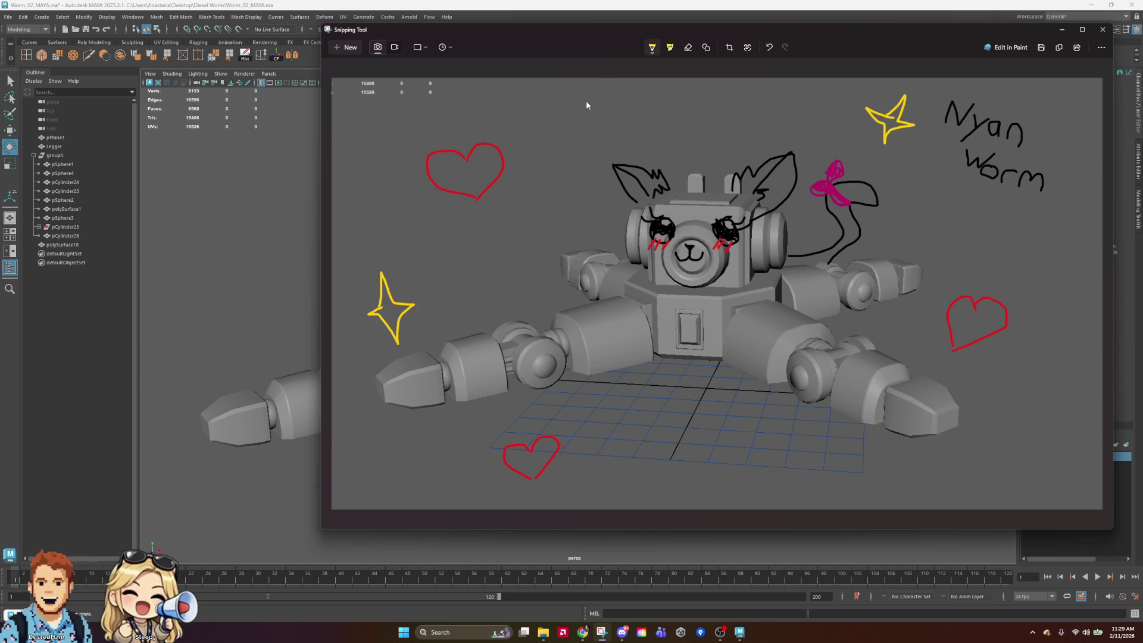
mouse_move(587, 91)
left_mouse_down()
mouse_move(597, 108)
mouse_move(582, 105)
mouse_move(587, 94)
left_mouse_up()
mouse_move(719, 438)
left_mouse_down()
mouse_move(730, 432)
mouse_move(731, 445)
mouse_move(707, 475)
mouse_move(711, 438)
mouse_move(740, 443)
left_mouse_up()
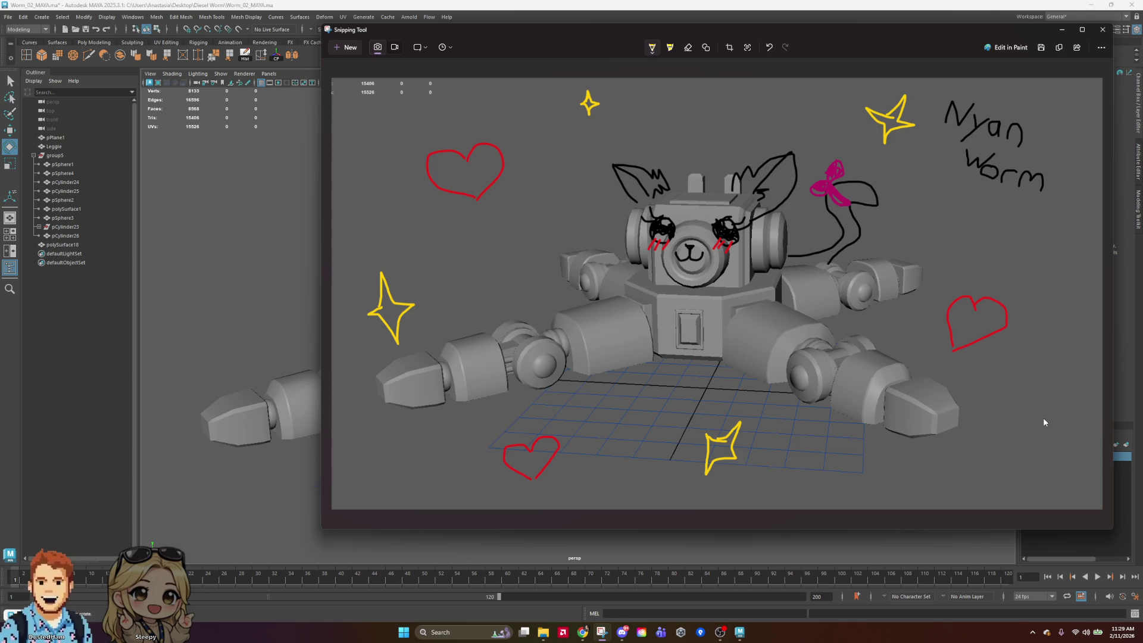
mouse_move(1013, 444)
left_mouse_down()
mouse_move(1041, 433)
mouse_move(1039, 458)
mouse_move(1010, 459)
mouse_move(1015, 444)
left_mouse_up()
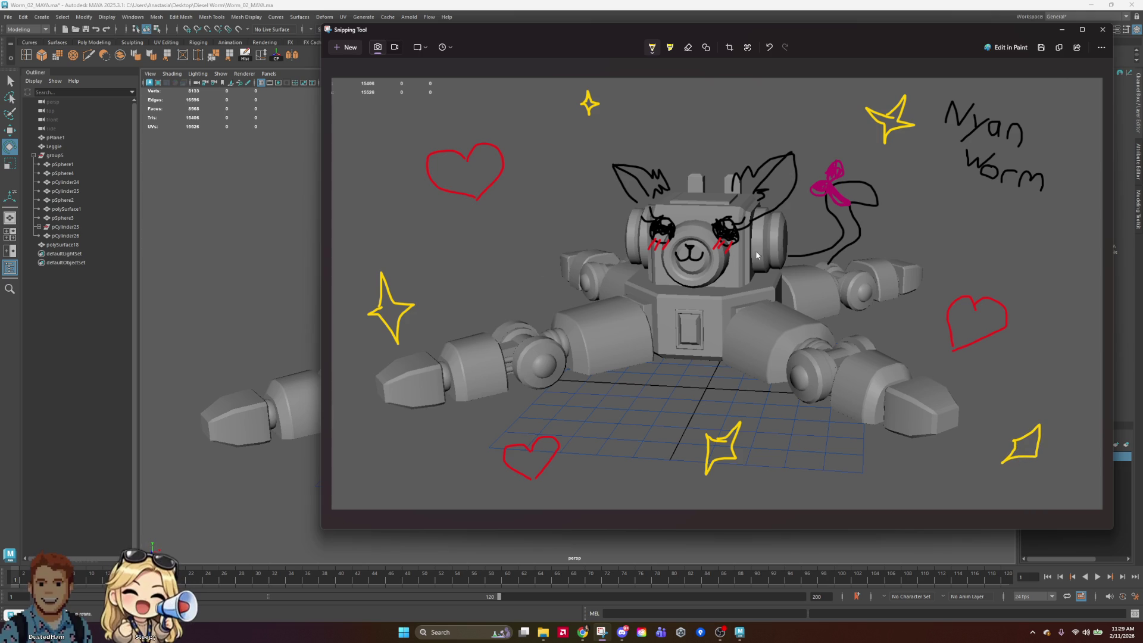
Copy the doodled Nyan Worm image to the clipboard
right_click(834, 237)
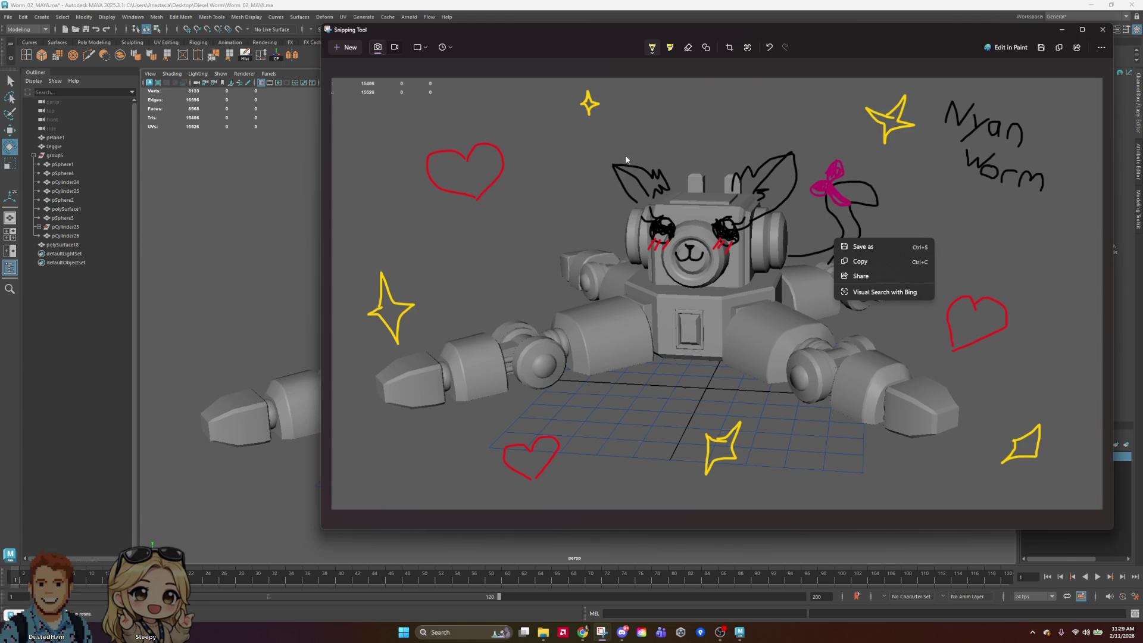
left_click_drag(567, 34, 580, 48)
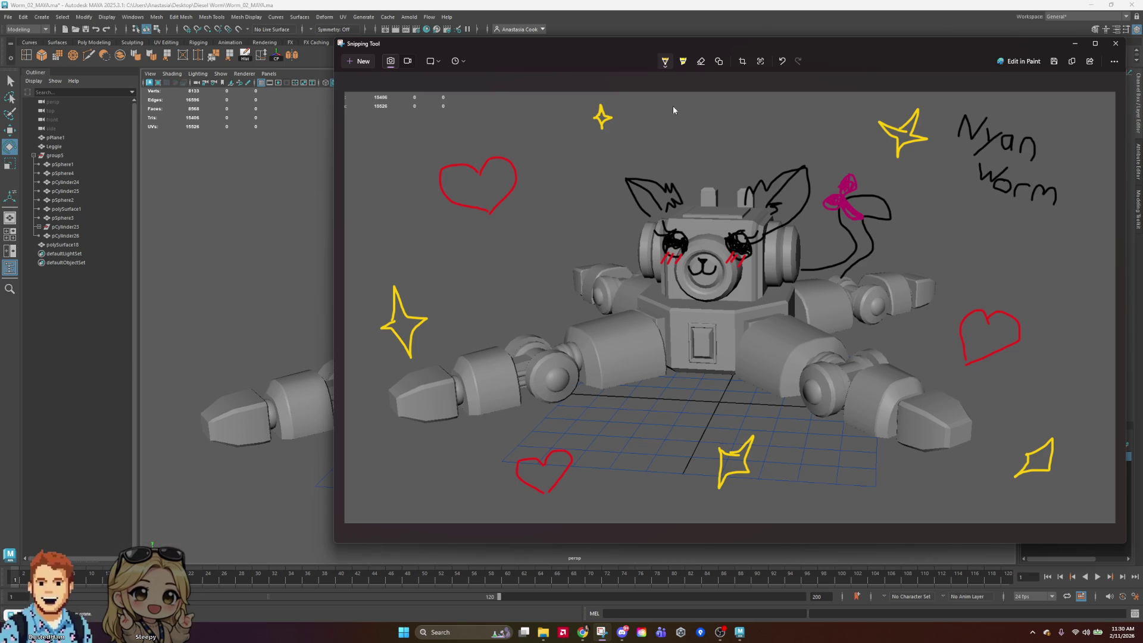
right_click(726, 218)
left_click(750, 238)
Reposition the Snipping Tool window and shrink it from its corner
mouse_move(958, 46)
left_mouse_down()
mouse_move(768, 70)
mouse_move(923, 79)
mouse_move(938, 45)
left_mouse_up()
mouse_move(316, 544)
left_mouse_down()
mouse_move(503, 480)
mouse_move(605, 501)
mouse_move(708, 444)
left_mouse_up()
right_click(816, 247)
Save the doodle as Nyan_Stream_01 PNG in Diesel Worm, then minimize Snipping Tool
left_click(869, 259)
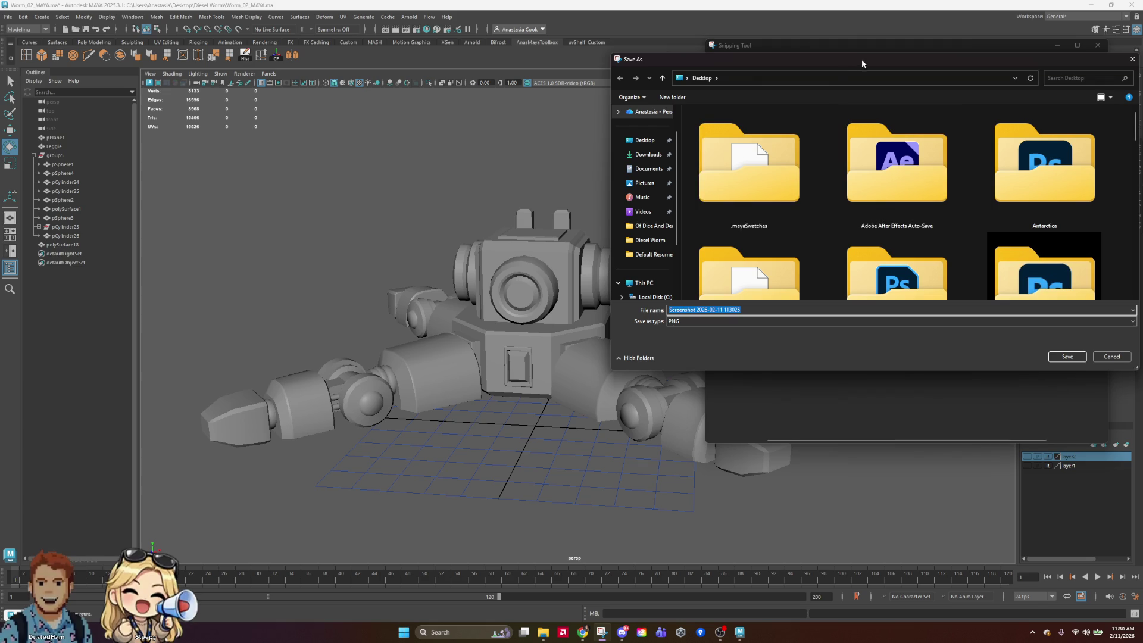
scroll(1066, 226, "down", 3)
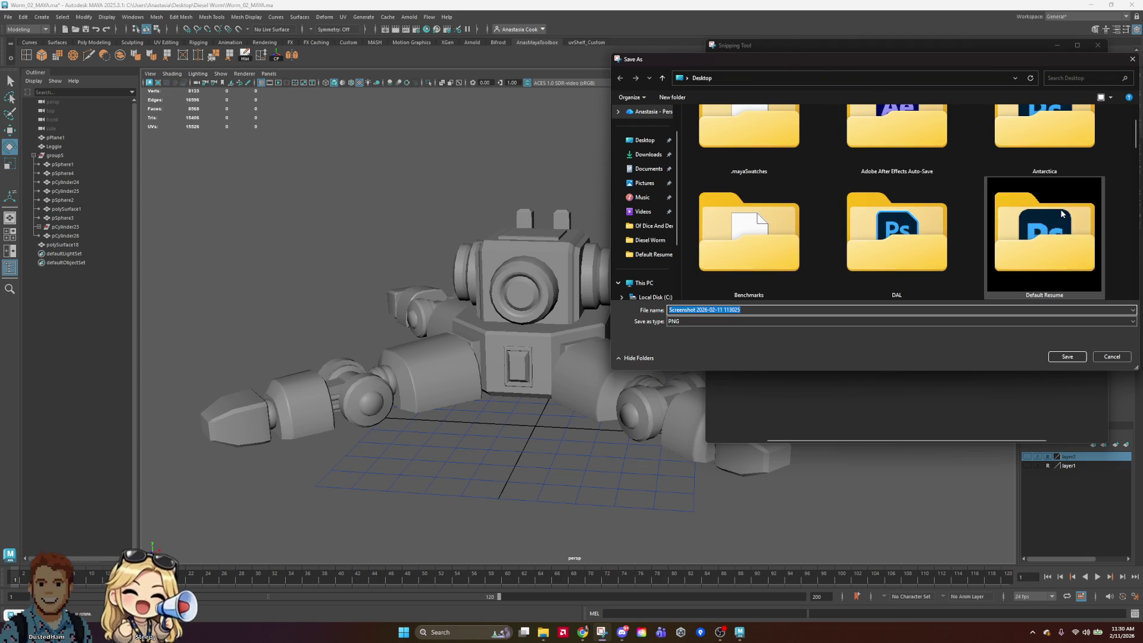
double_click(727, 252)
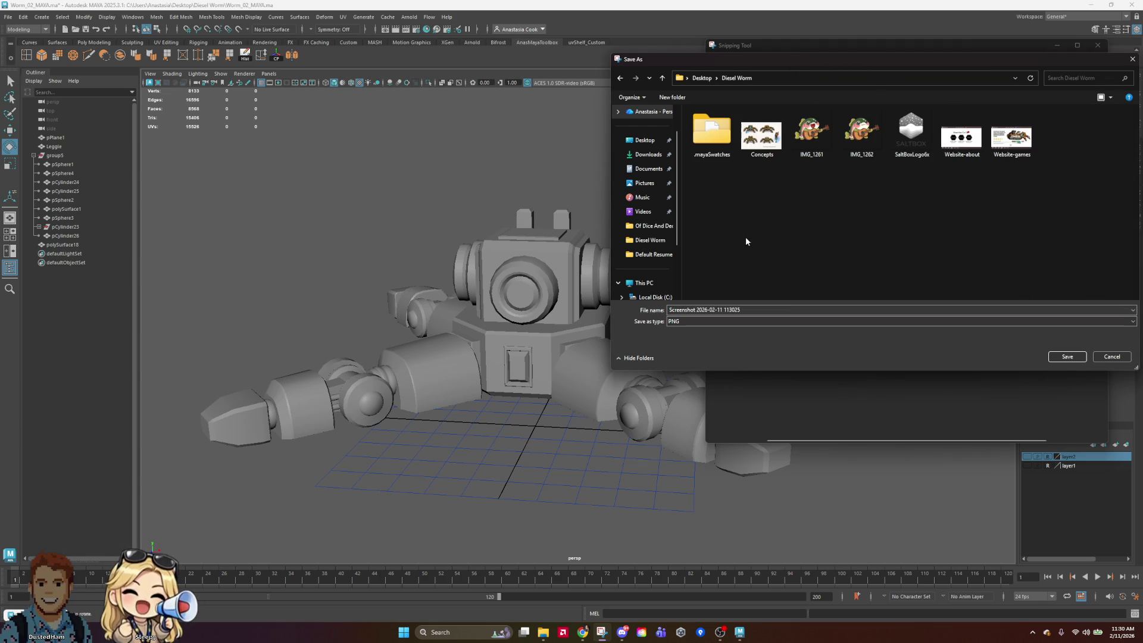
left_click(772, 308)
key("BackSpace")
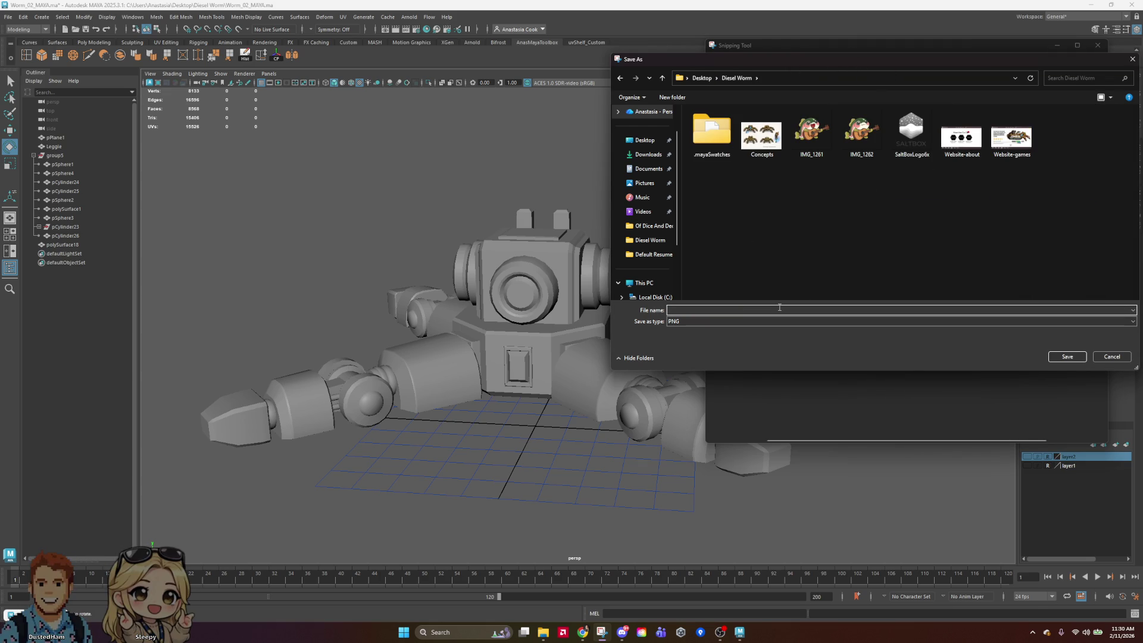
type("Nyan")
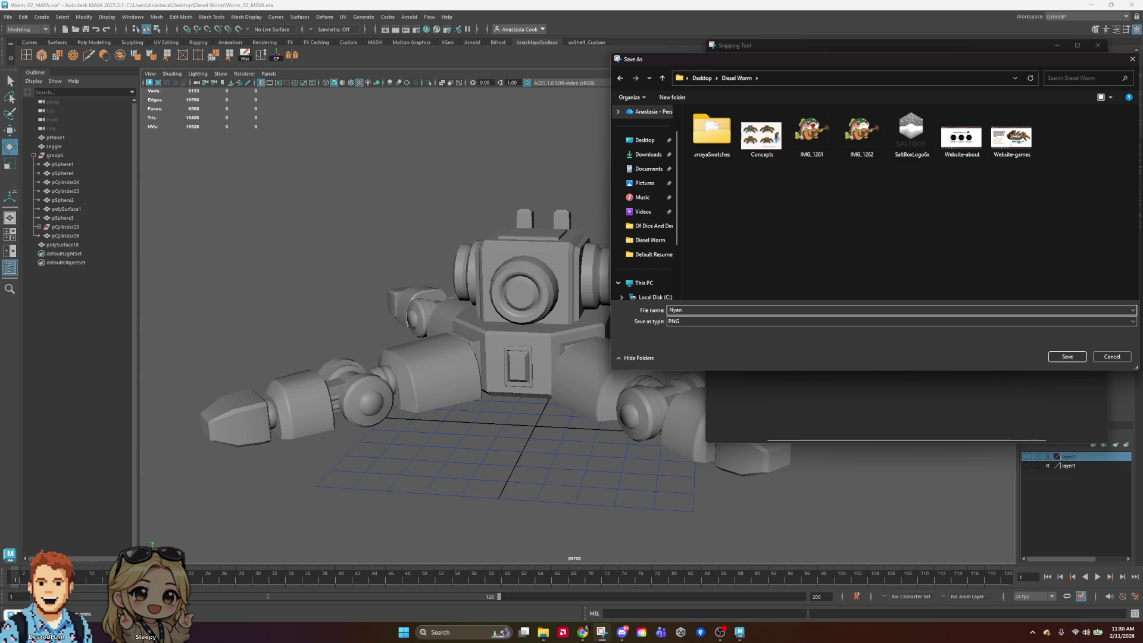
type("_Stream_01")
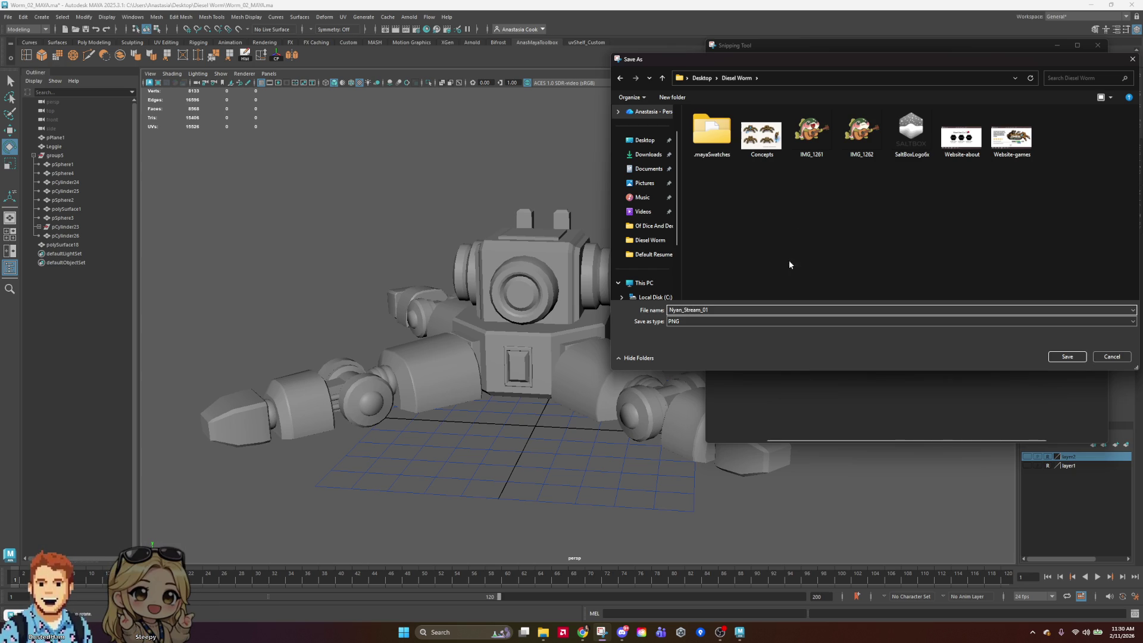
left_click(1067, 357)
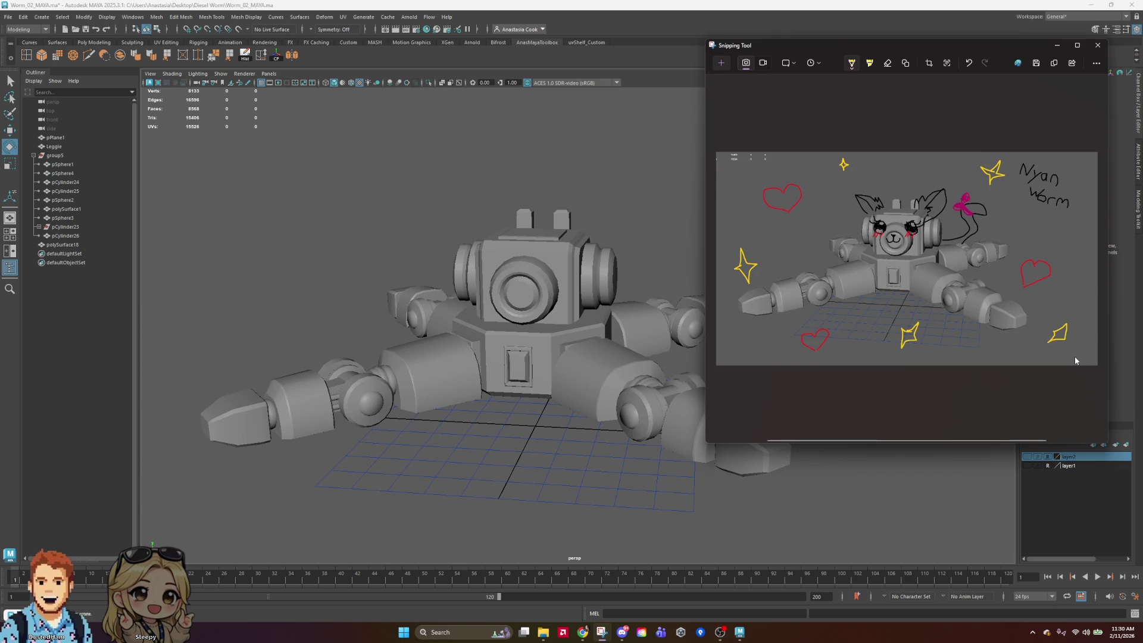
left_click(1058, 45)
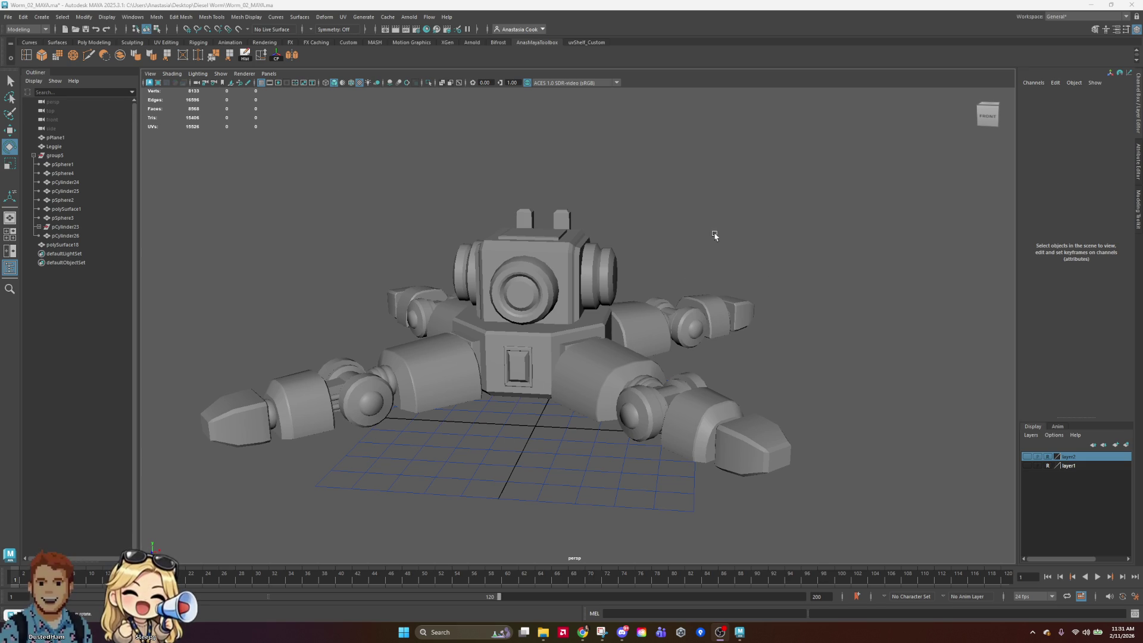
Orbit and zoom out around the robot worm, then save Worm_02_MAYA.ma
mouse_move(677, 281)
left_mouse_down("alt")
mouse_move(725, 276)
mouse_move(808, 294)
mouse_move(820, 358)
mouse_move(744, 310)
mouse_move(618, 340)
mouse_move(595, 322)
mouse_move(512, 333)
mouse_move(307, 326)
mouse_move(312, 344)
left_mouse_up("alt")
scroll(808, 294, "down", 3)
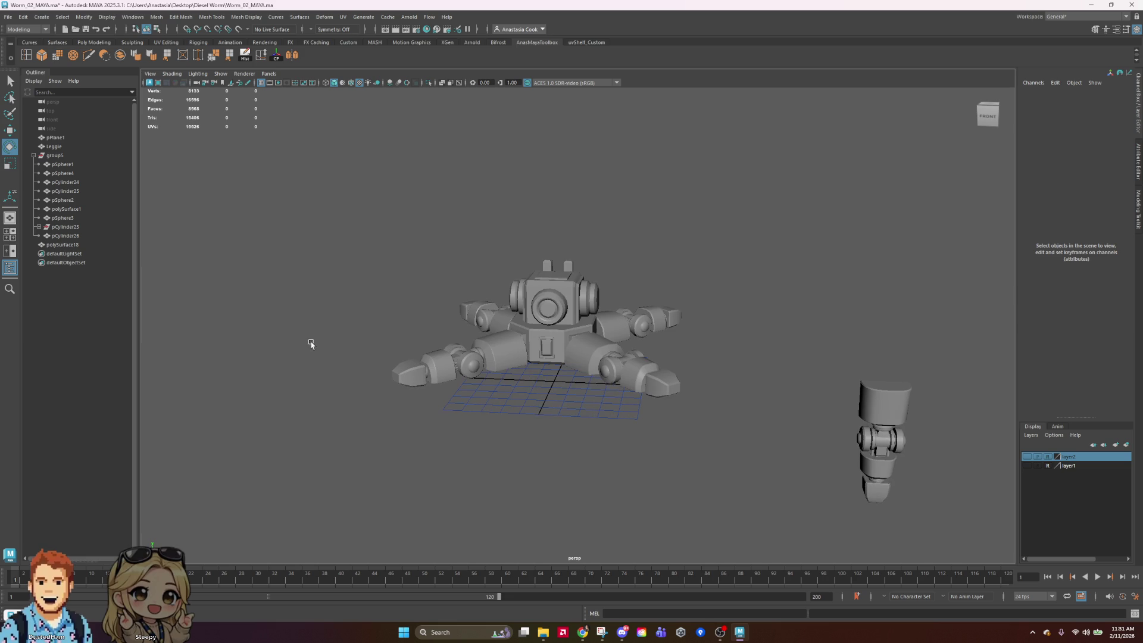
key("ctrl+s")
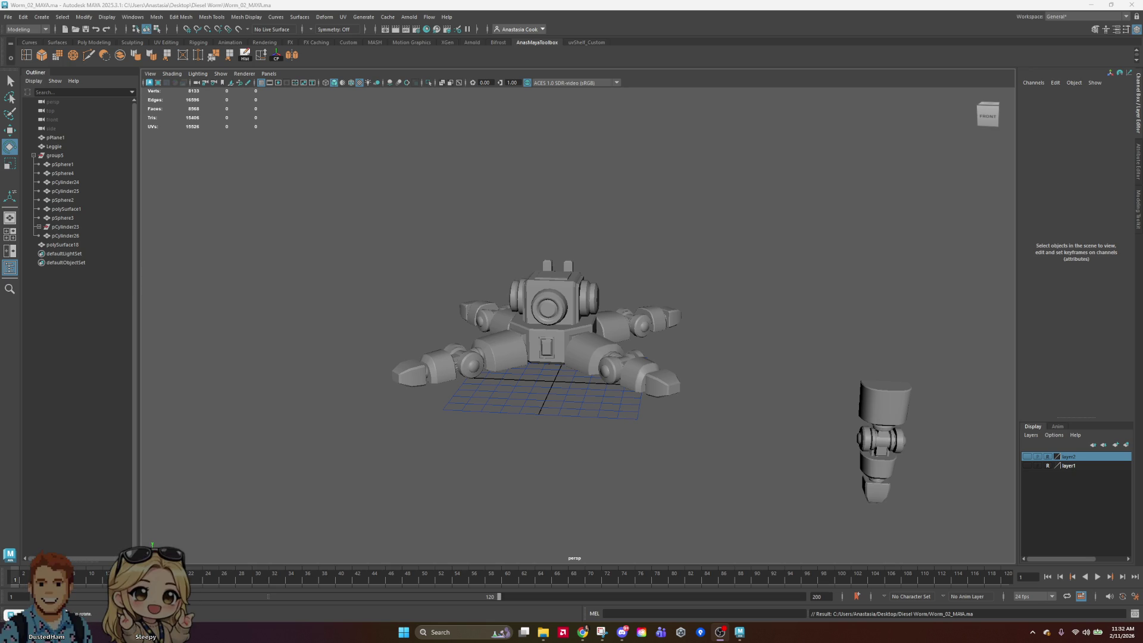
key("ctrl+s")
left_click(84, 29)
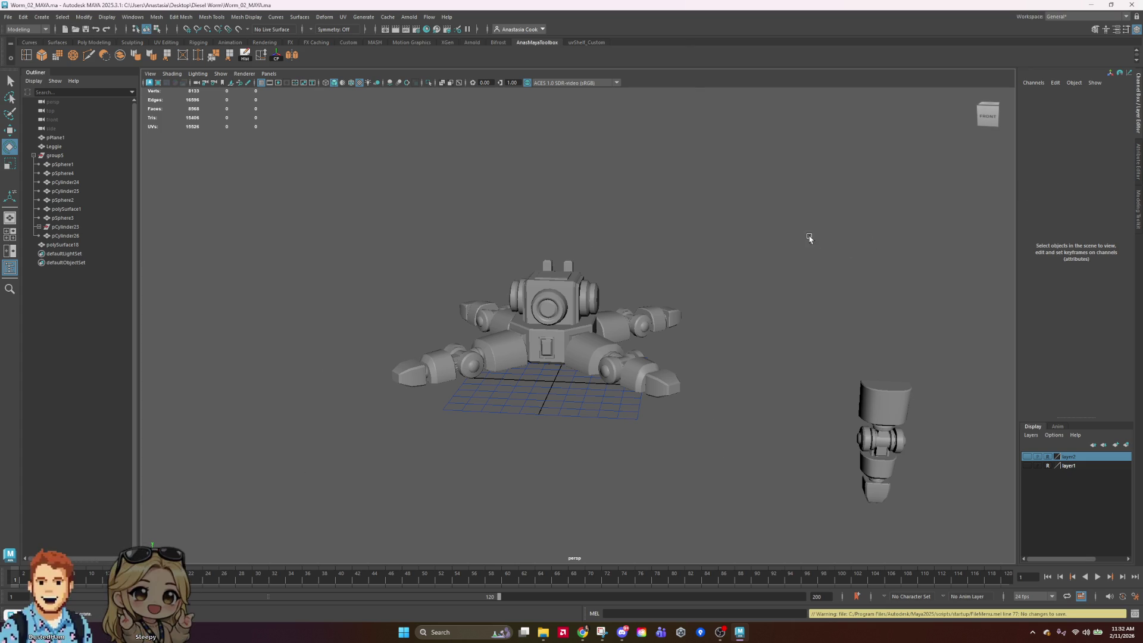
mouse_move(702, 375)
left_mouse_down("alt")
mouse_move(825, 377)
mouse_move(722, 426)
mouse_move(724, 361)
left_mouse_up("alt")
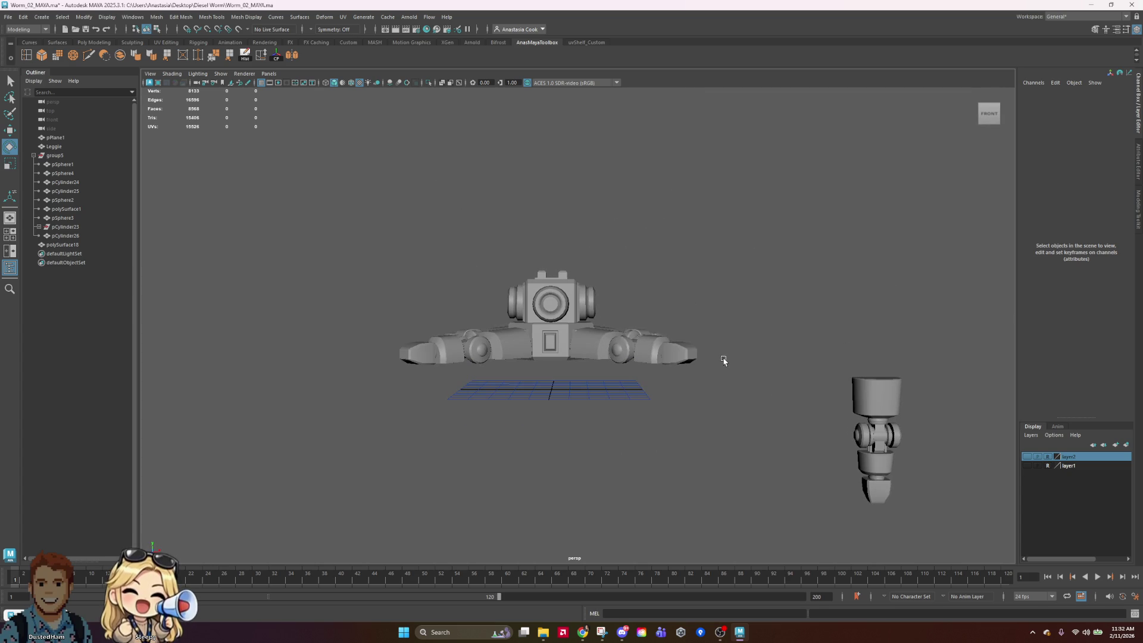
left_click(584, 330)
left_click(811, 280)
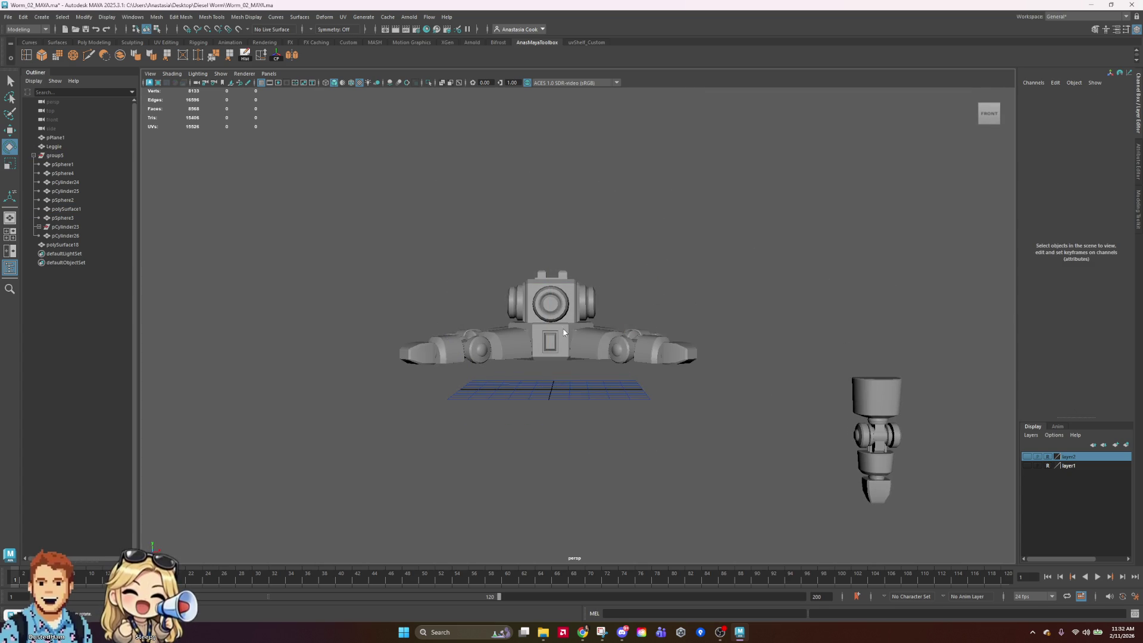
right_click(563, 331)
left_click_drag(373, 211, 786, 435)
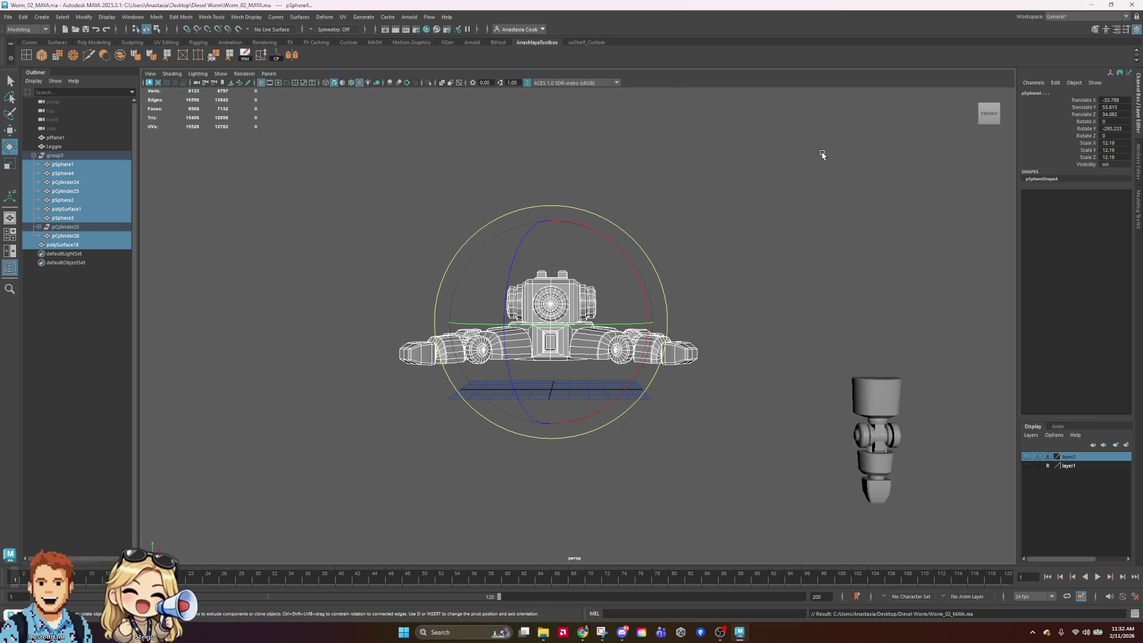
Expand pCylinder23 and inspect its polySurface1 and polySurface3 leg pieces from above
left_click(805, 220)
left_click(69, 227)
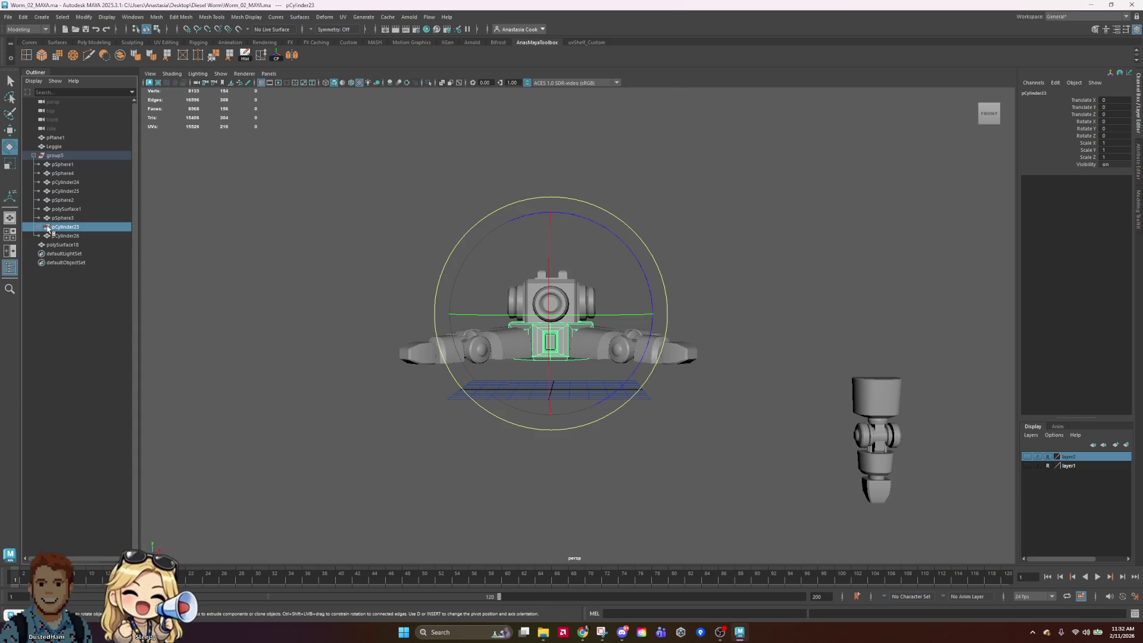
left_click(40, 228)
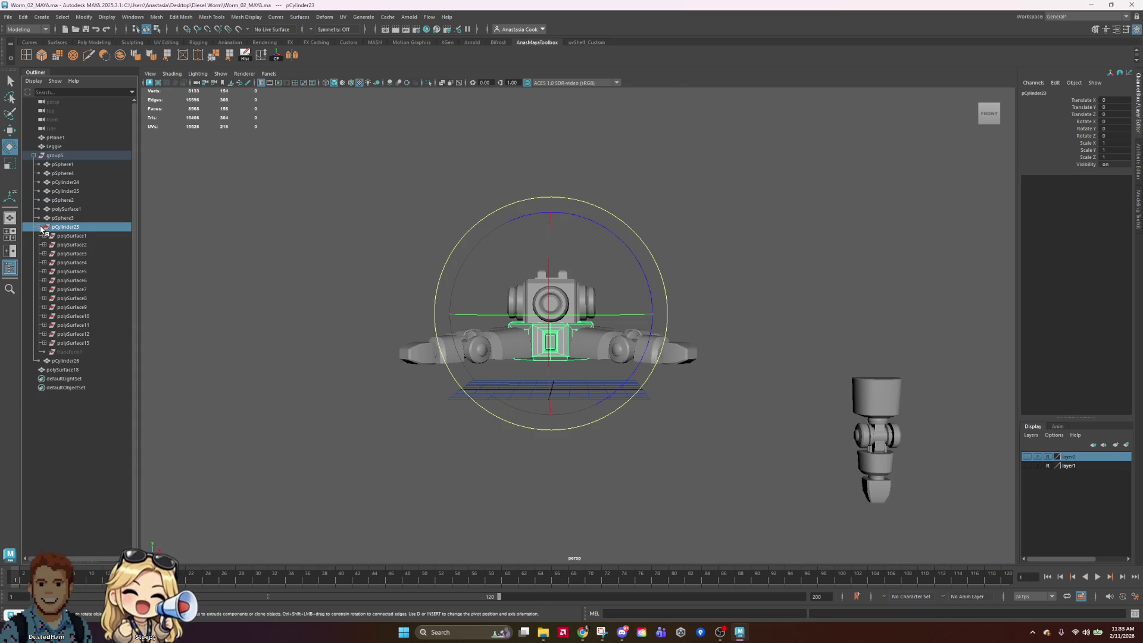
mouse_move(826, 319)
left_mouse_down("alt")
mouse_move(763, 322)
mouse_move(814, 360)
mouse_move(803, 373)
mouse_move(588, 272)
left_mouse_up("alt")
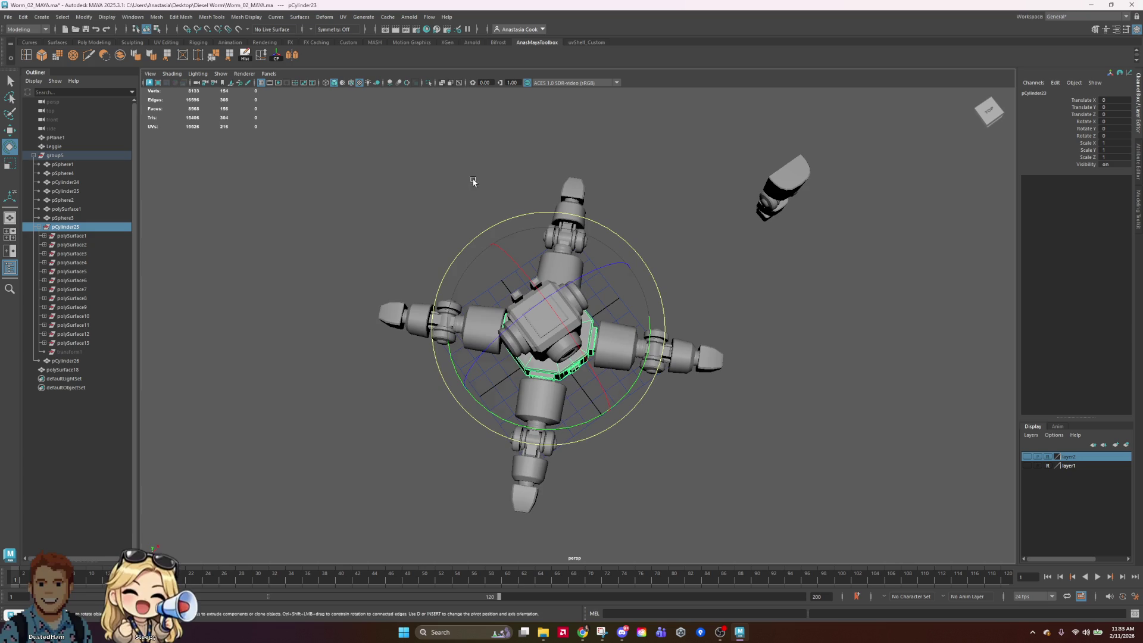
left_click(83, 237)
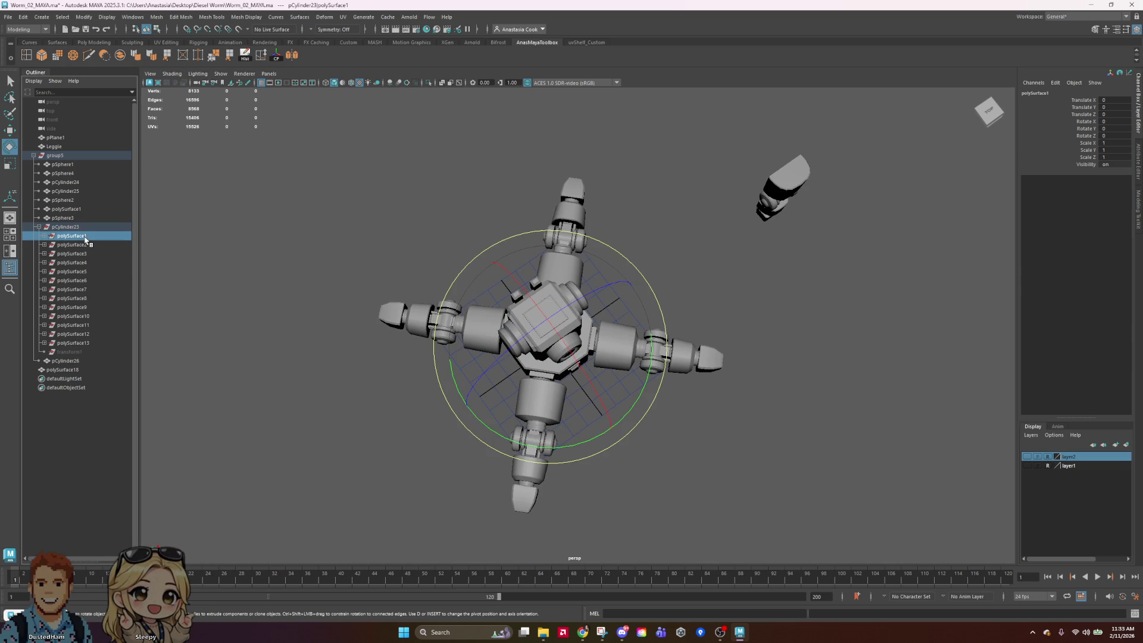
left_click(83, 254)
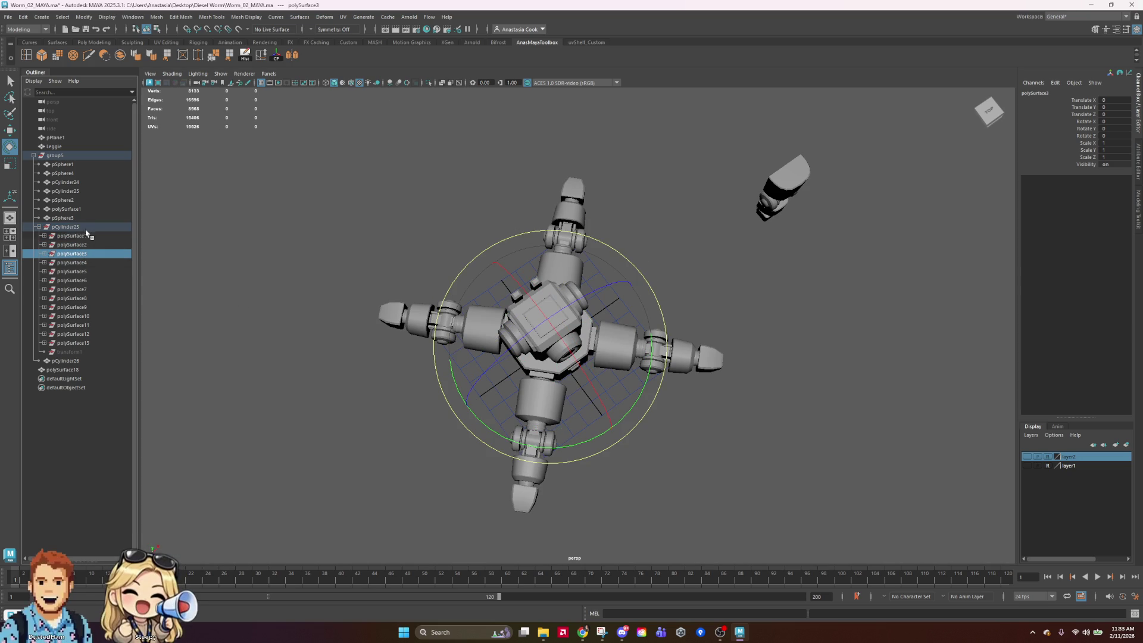
left_click(81, 229)
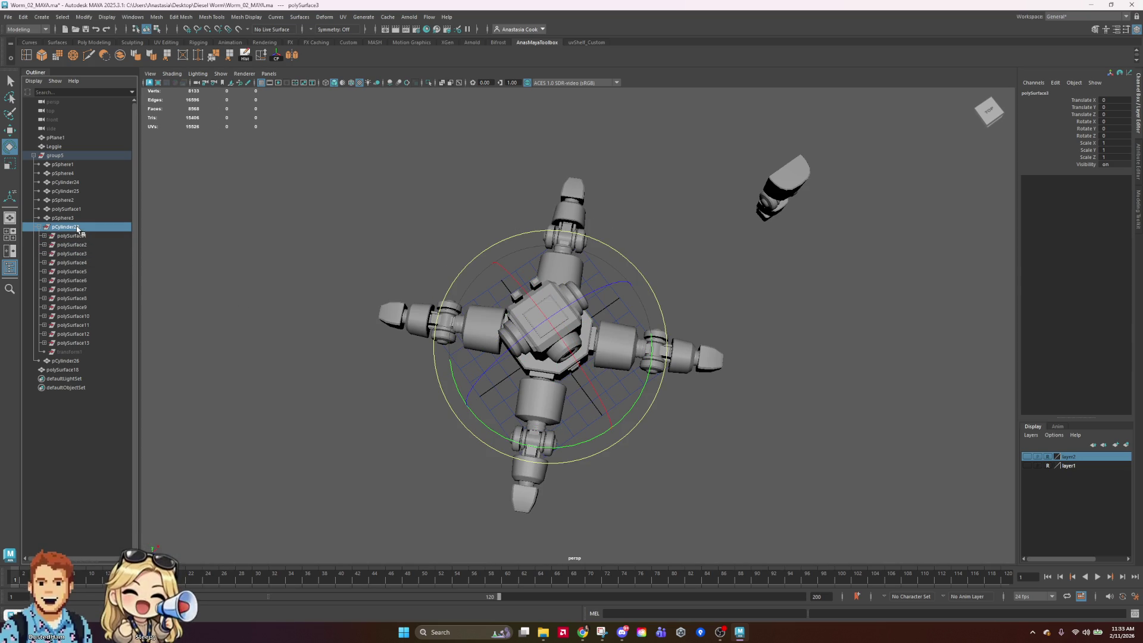
Collapse pCylinder23, clear the selection and save the robot worm scene
left_click(39, 228)
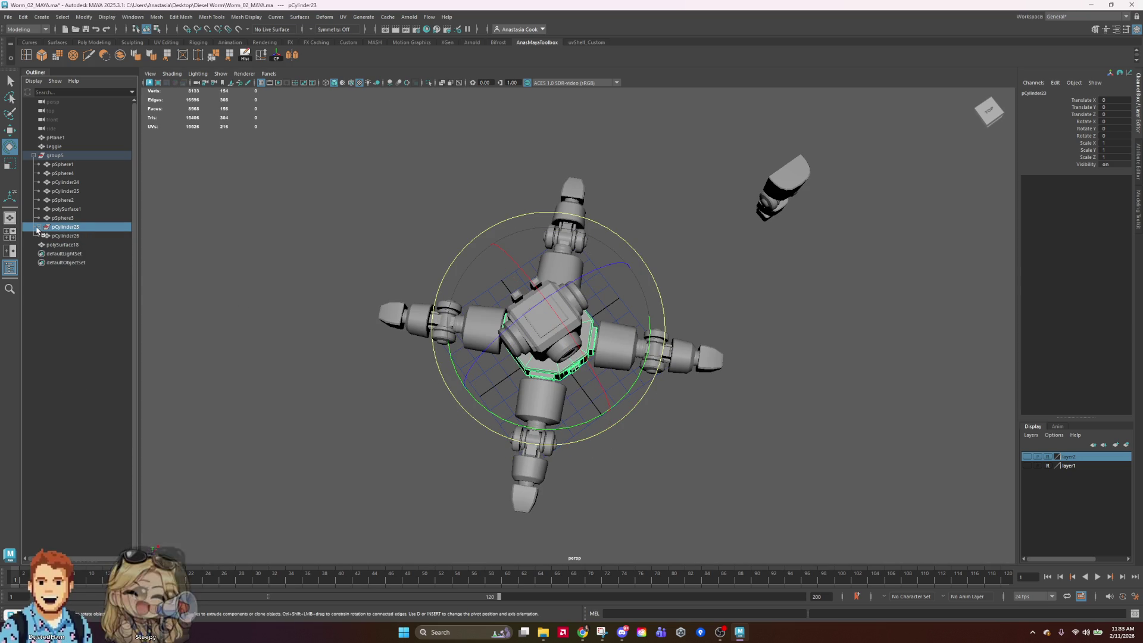
left_click(915, 479)
key("ctrl+s")
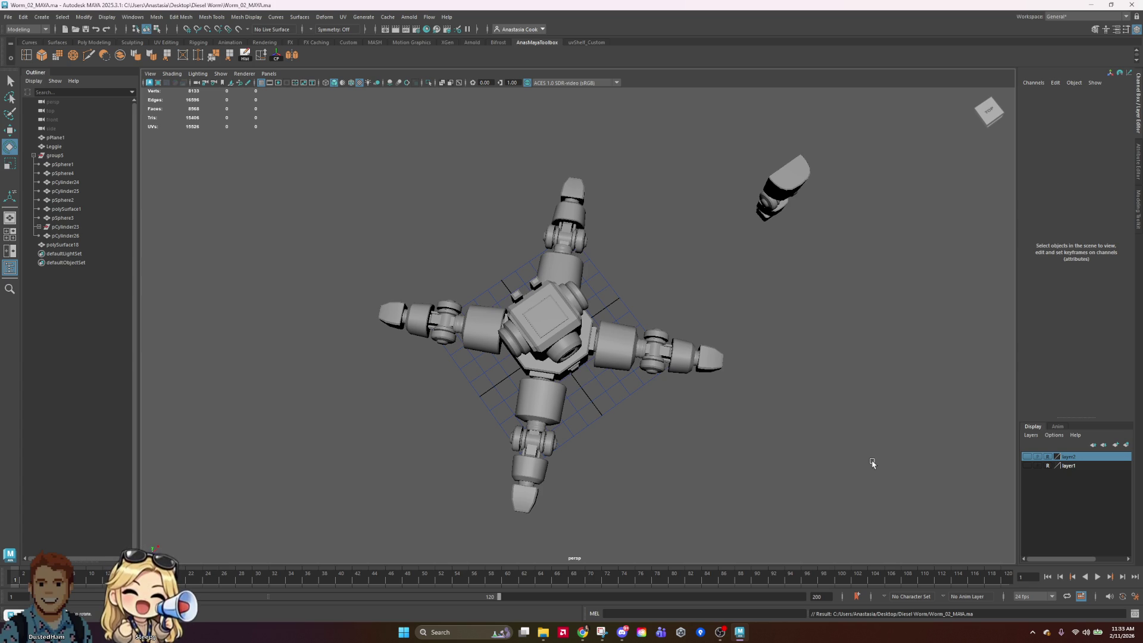
Inspect polySurface18, the centre body and the front-right leg polySurface1 from a front perspective
left_click_drag(786, 465, 743, 429, "alt")
left_click(542, 300)
left_click(783, 322)
left_click(577, 304)
left_click(633, 357)
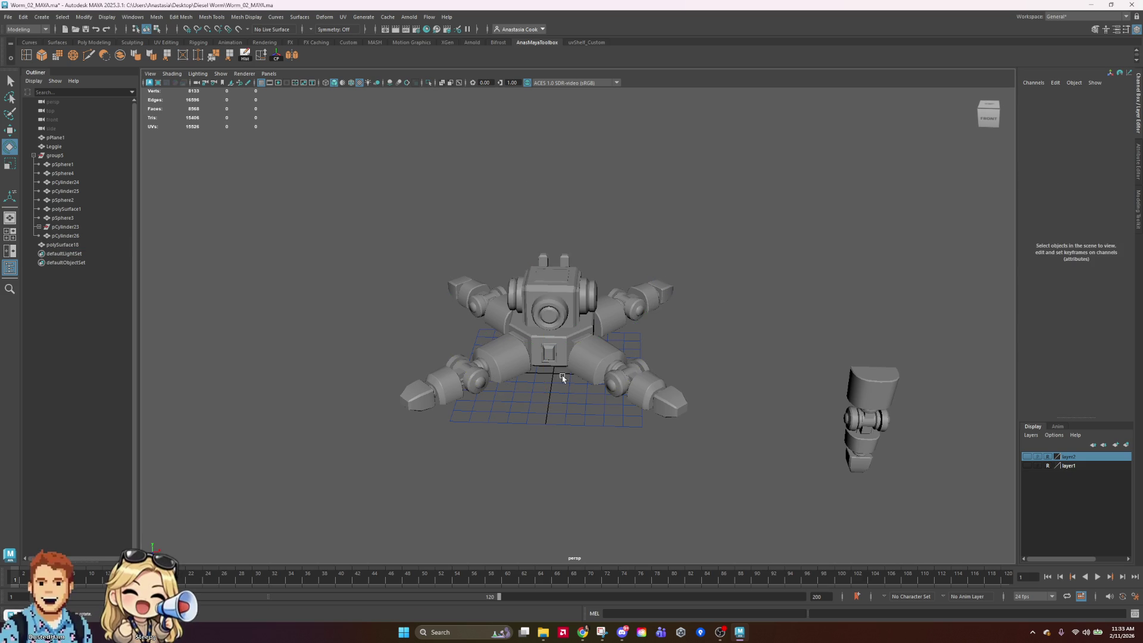
left_click(619, 381)
left_click(796, 370)
left_click(549, 351)
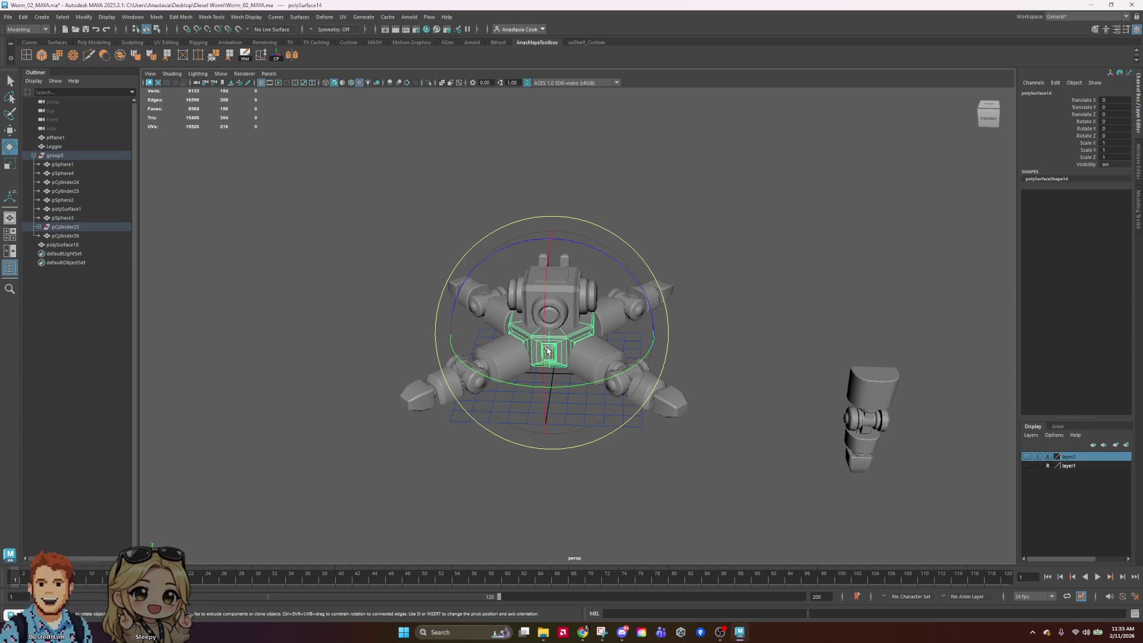
left_click(814, 303)
left_click(643, 392)
mouse_move(784, 383)
left_mouse_down("alt")
mouse_move(696, 439)
mouse_move(722, 375)
mouse_move(929, 330)
mouse_move(856, 365)
mouse_move(739, 394)
mouse_move(878, 383)
mouse_move(824, 400)
mouse_move(768, 386)
mouse_move(790, 378)
left_mouse_up("alt")
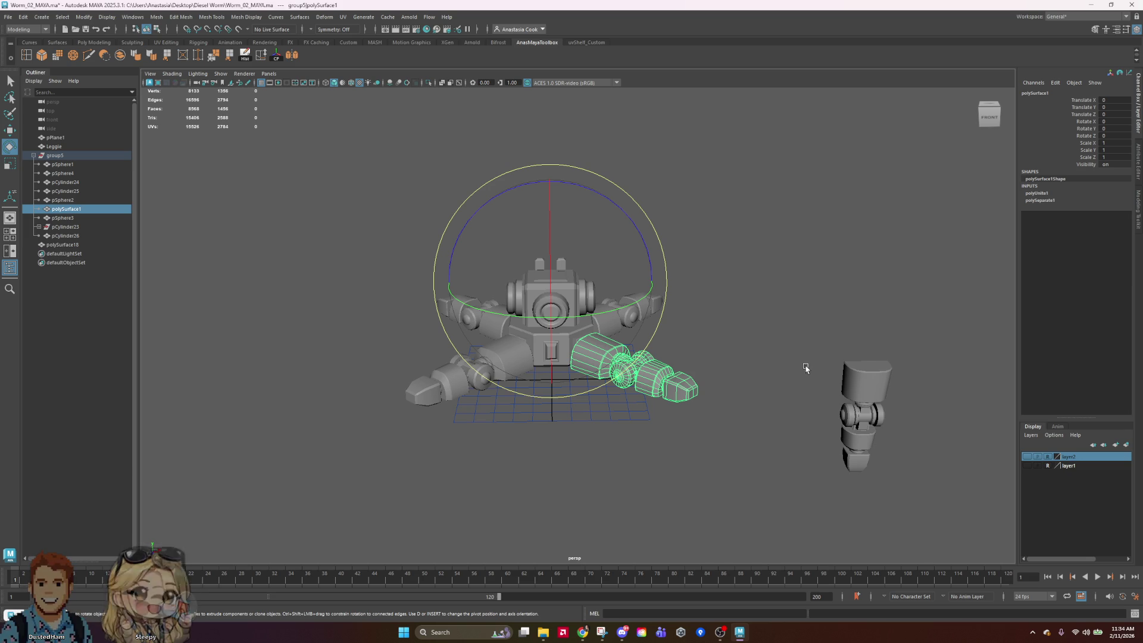
Select the robot's segmented arm piece and orbit and zoom around it
left_click(842, 333)
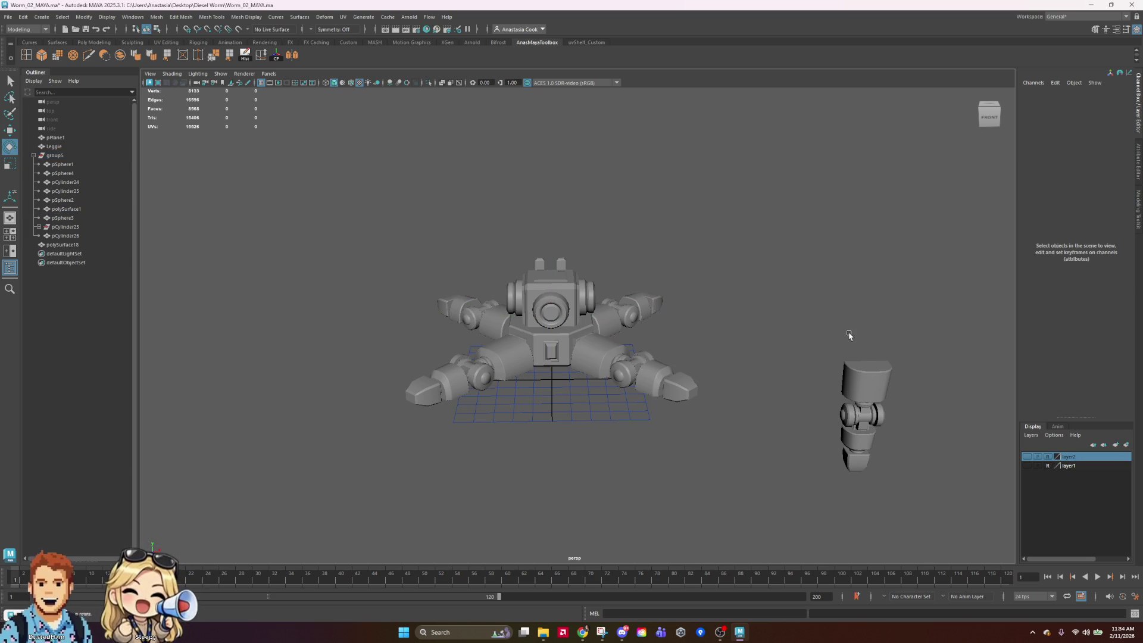
left_click(690, 388)
left_click_drag(789, 342, 799, 362, "alt")
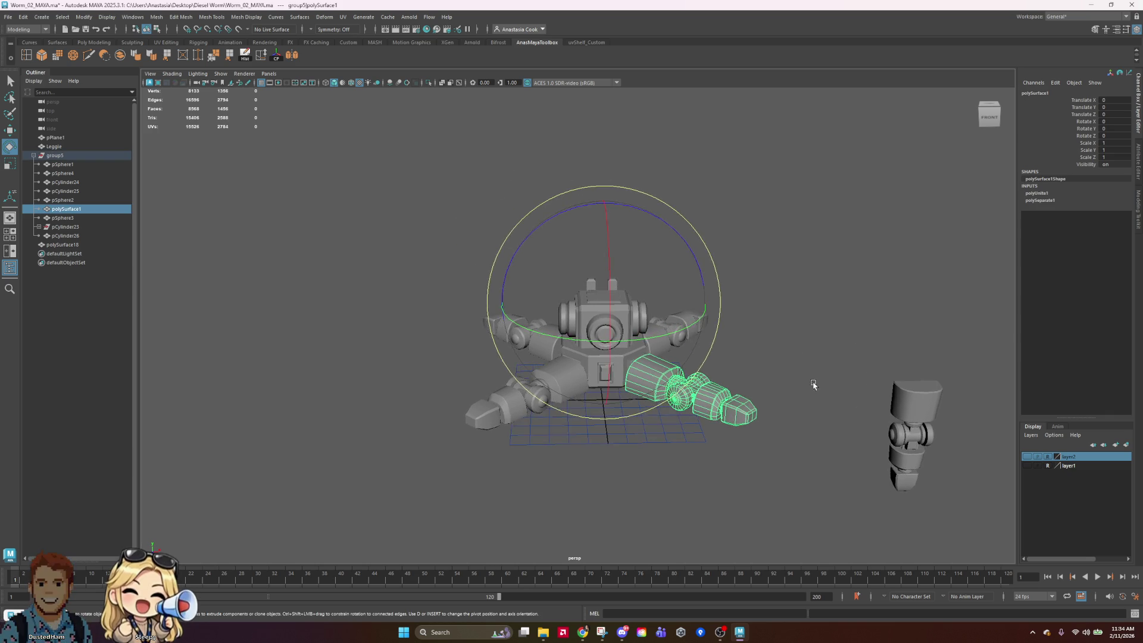
scroll(796, 376, "up", 3)
scroll(794, 386, "down", 3)
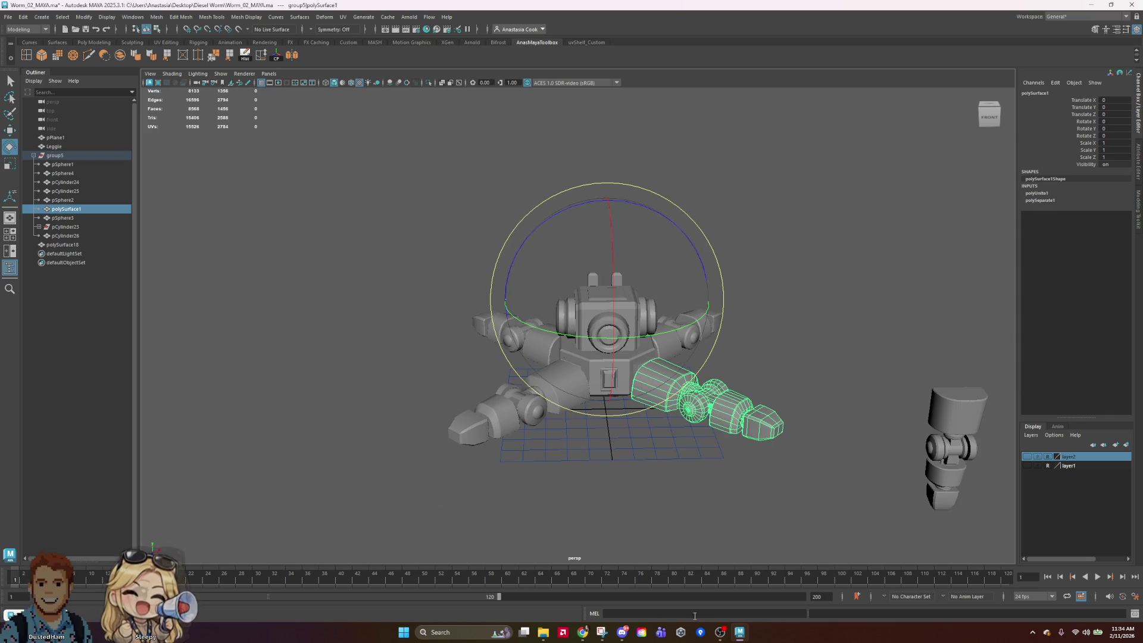
Copy the Nyan Worm doodle in Snipping Tool and begin a new snip
left_click(602, 632)
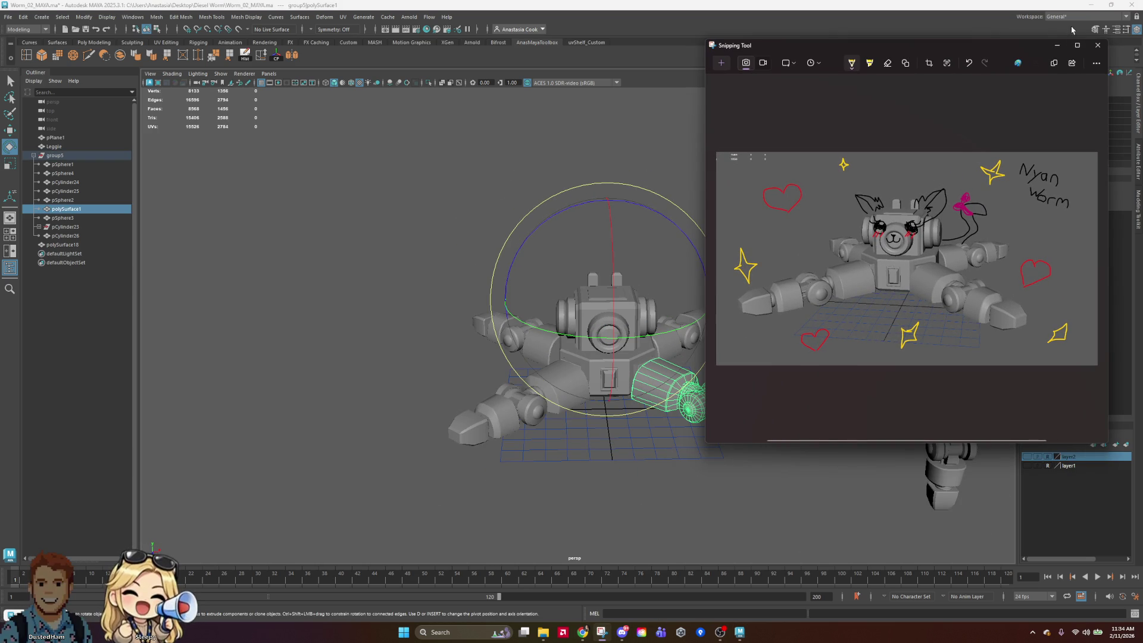
right_click(889, 240)
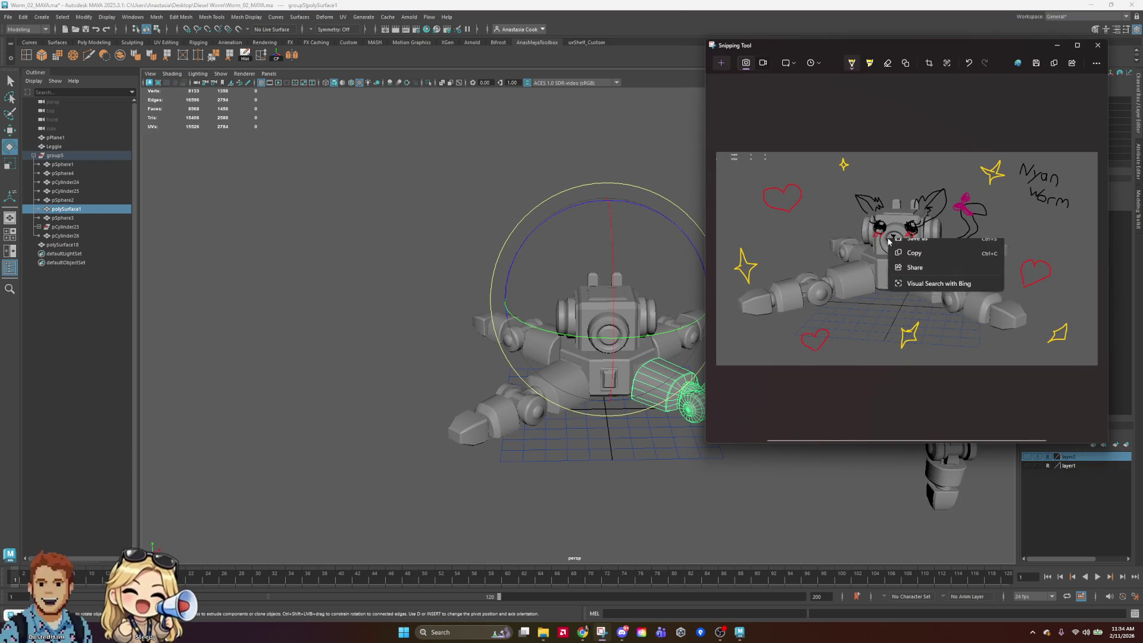
left_click(914, 263)
left_click(721, 63)
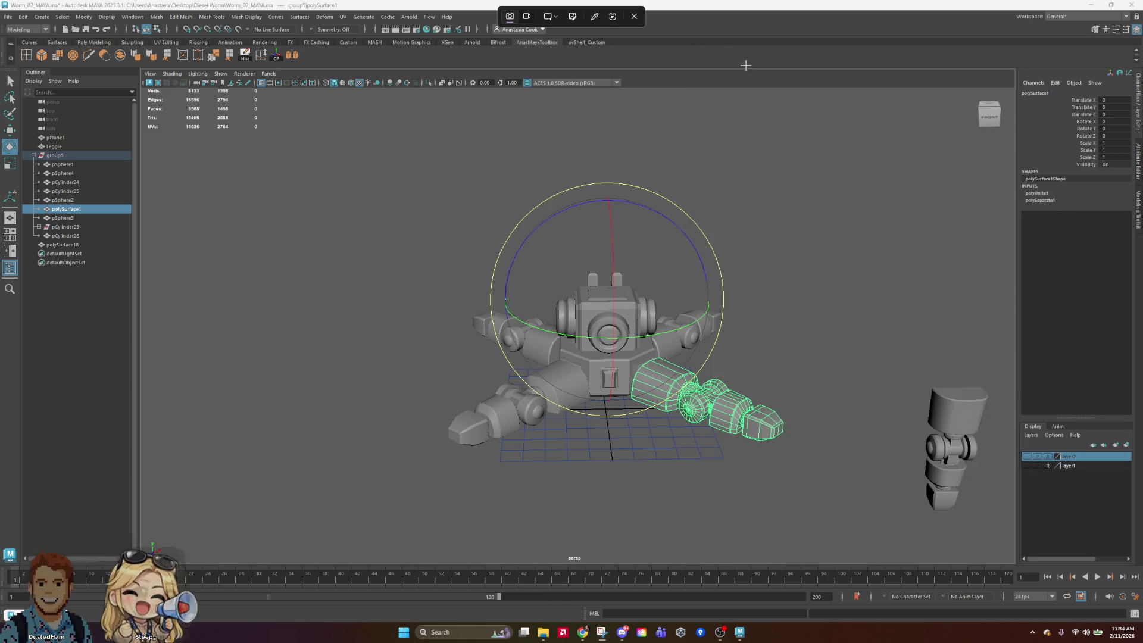
Capture the robot area in Maya and switch the pen to red
left_click_drag(293, 96, 958, 516)
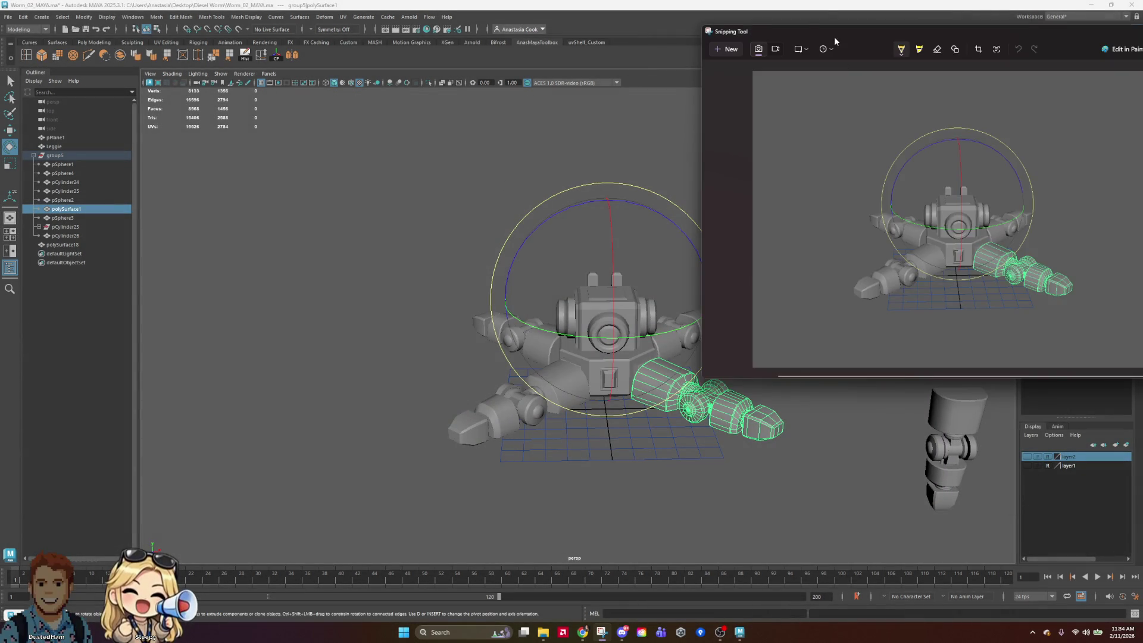
left_click_drag(437, 69, 229, 95)
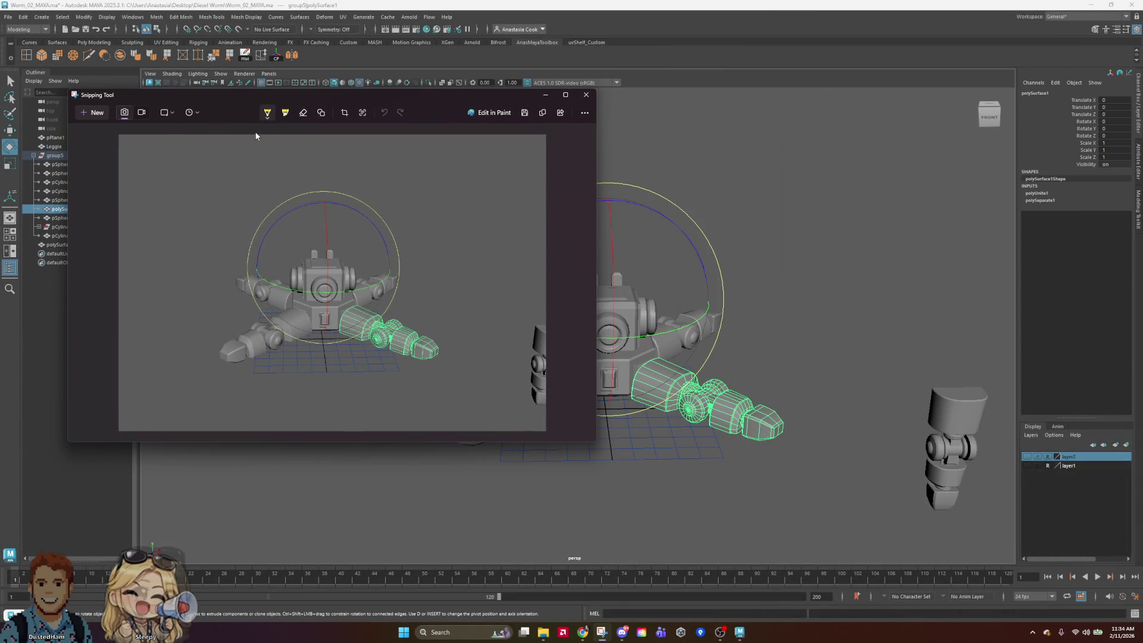
left_click(268, 114)
left_click(227, 186)
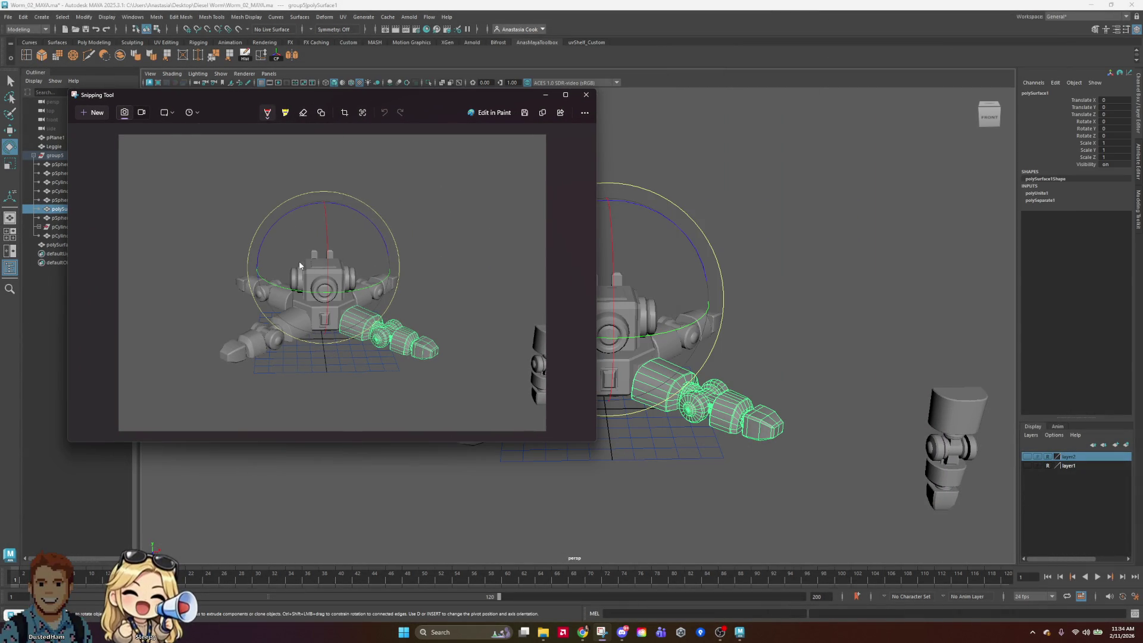
Scribble red loops and lines around the robot's head and right arm, then close the capture
mouse_move(288, 278)
left_mouse_down()
mouse_move(326, 297)
mouse_move(351, 276)
mouse_move(303, 247)
left_mouse_up()
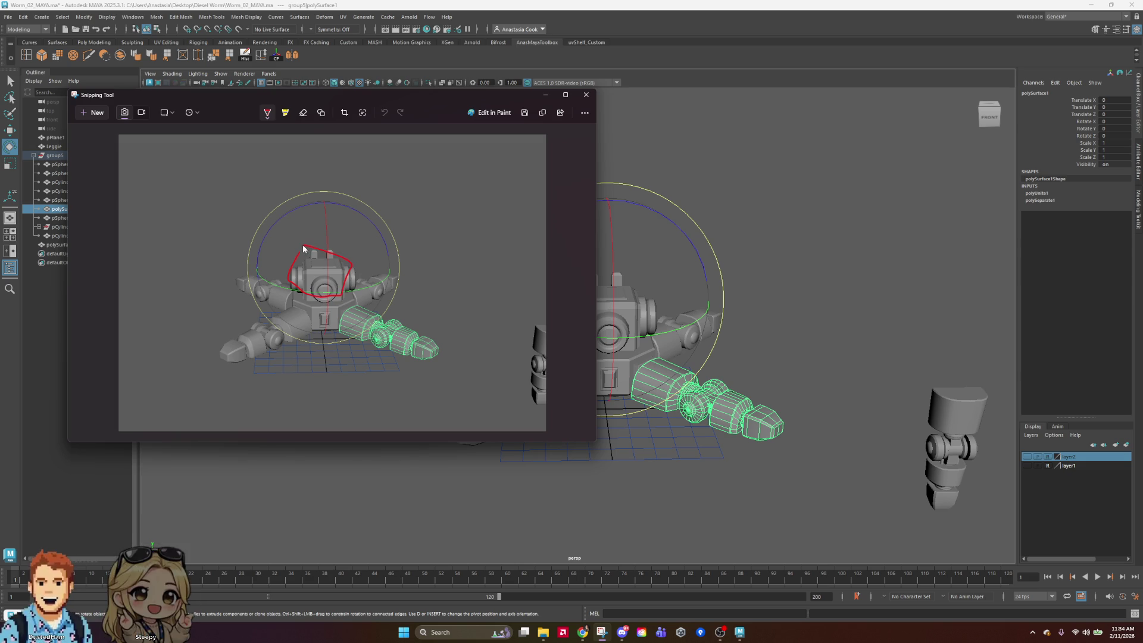
left_click(321, 295)
mouse_move(352, 290)
left_mouse_down()
mouse_move(358, 299)
mouse_move(341, 325)
mouse_move(298, 314)
mouse_move(295, 290)
left_mouse_up()
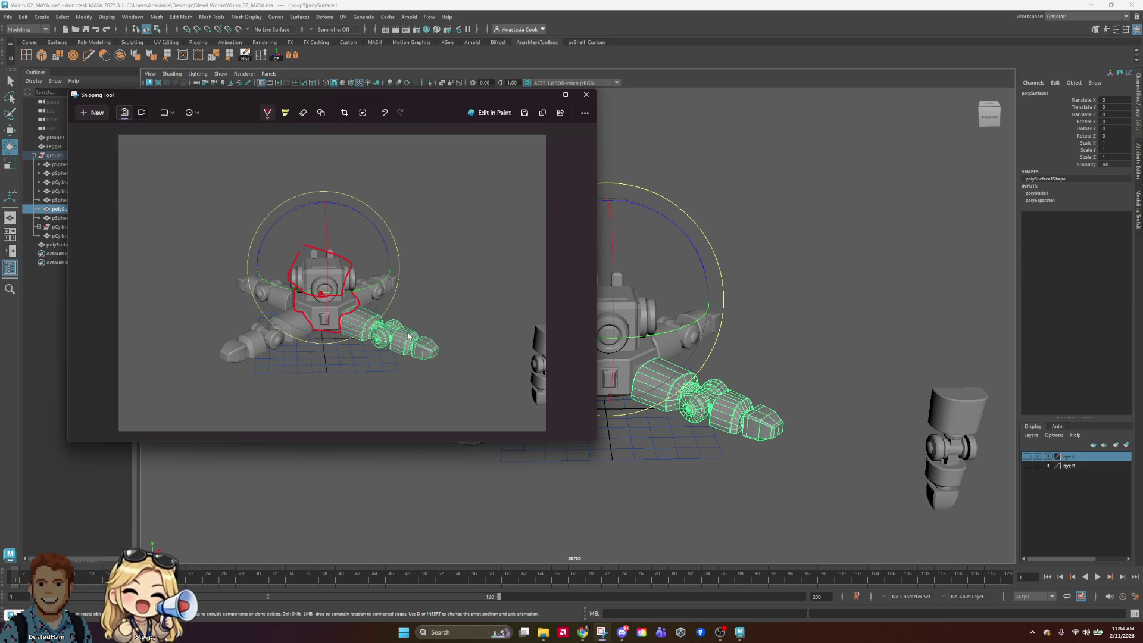
mouse_move(373, 298)
left_mouse_down()
mouse_move(392, 336)
mouse_move(362, 325)
mouse_move(364, 300)
left_mouse_up()
mouse_move(391, 338)
left_mouse_down()
mouse_move(393, 348)
mouse_move(344, 376)
mouse_move(385, 385)
mouse_move(328, 409)
mouse_move(356, 377)
left_mouse_up()
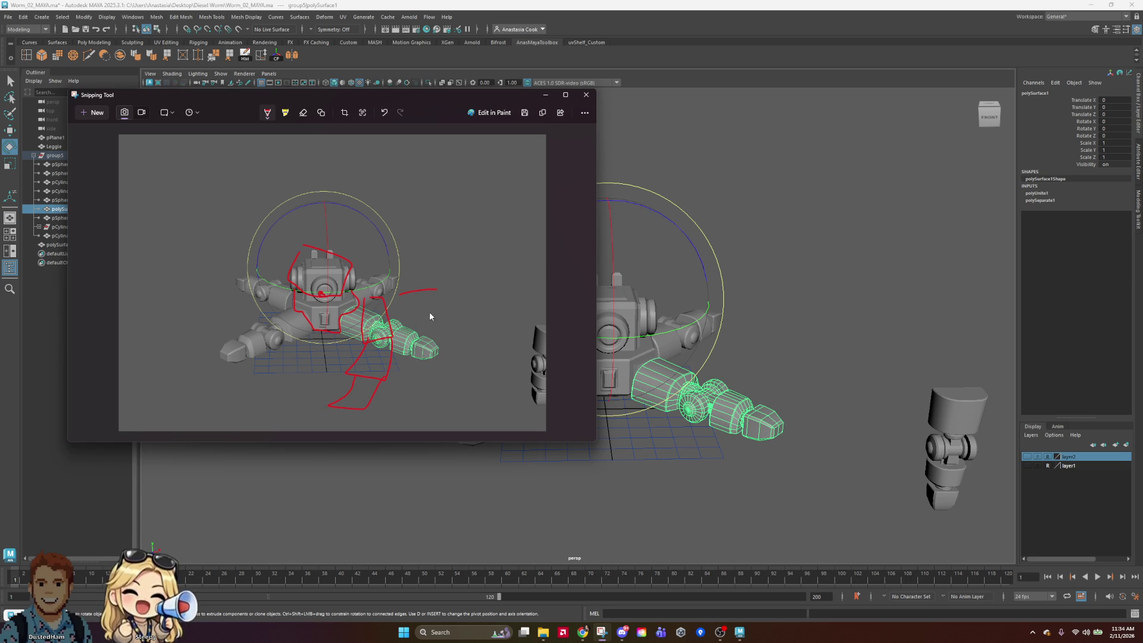
mouse_move(450, 408)
left_mouse_down()
mouse_move(383, 404)
mouse_move(393, 398)
left_mouse_up()
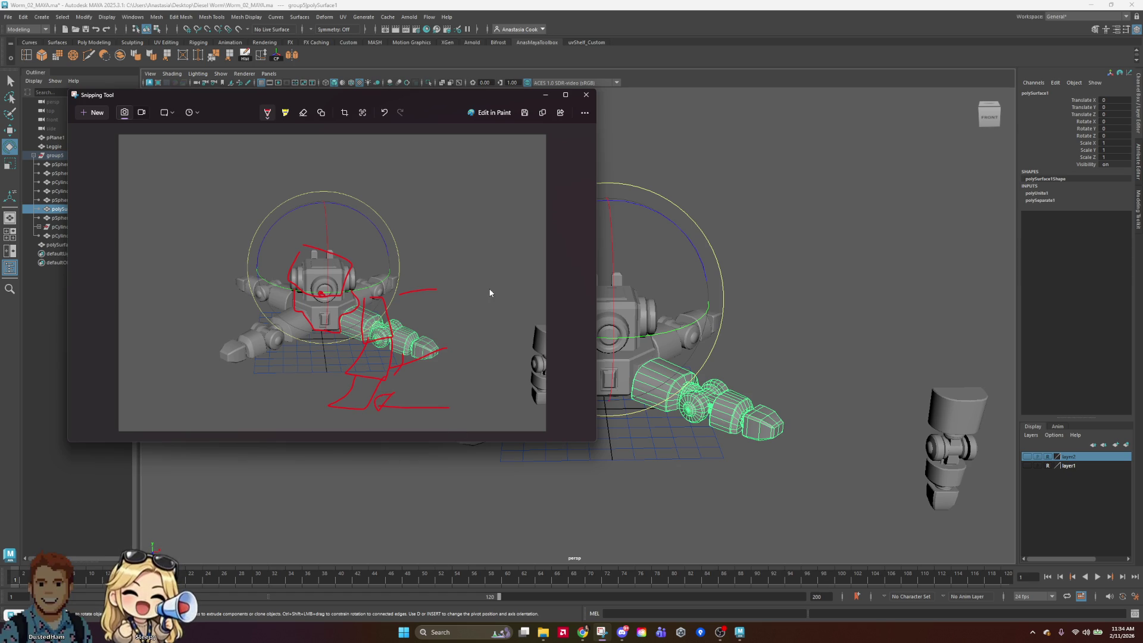
left_click(587, 95)
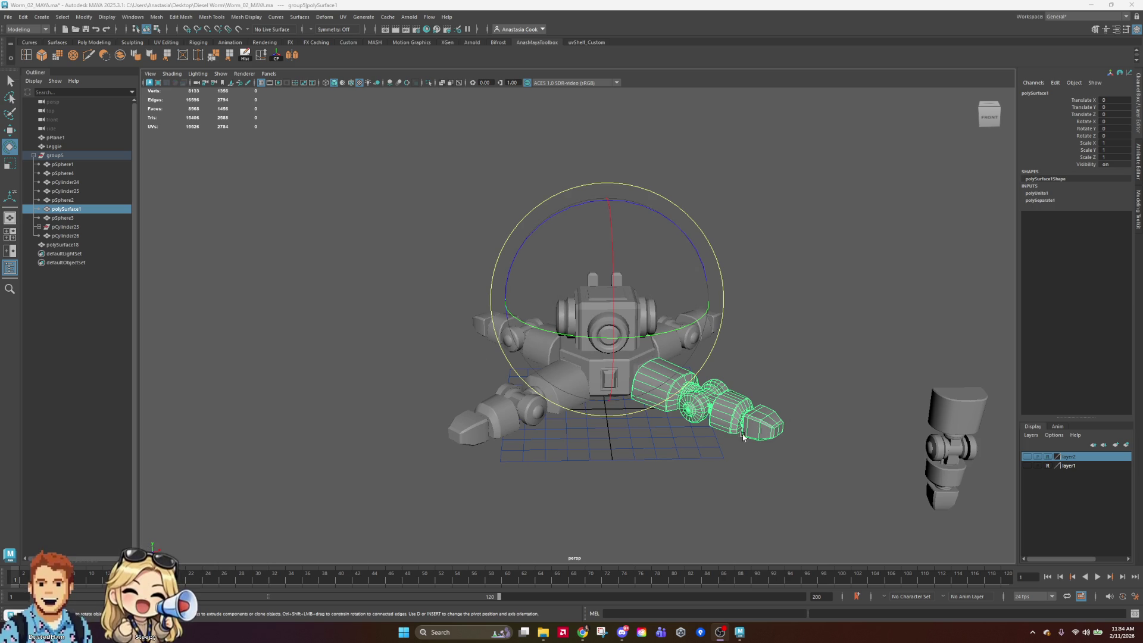
Try rotating the robot's head, then clear the selection and orbit to view the robot's back
left_click(894, 241)
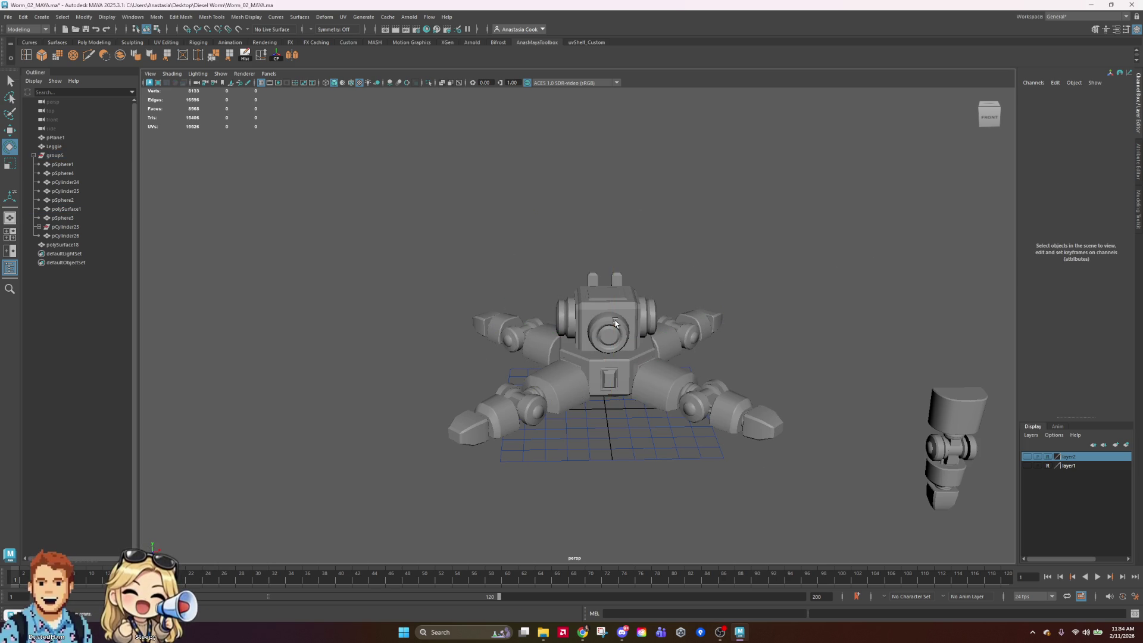
left_click(608, 310)
mouse_move(708, 322)
left_mouse_down()
mouse_move(752, 351)
mouse_move(476, 351)
mouse_move(715, 350)
mouse_move(701, 352)
left_mouse_up()
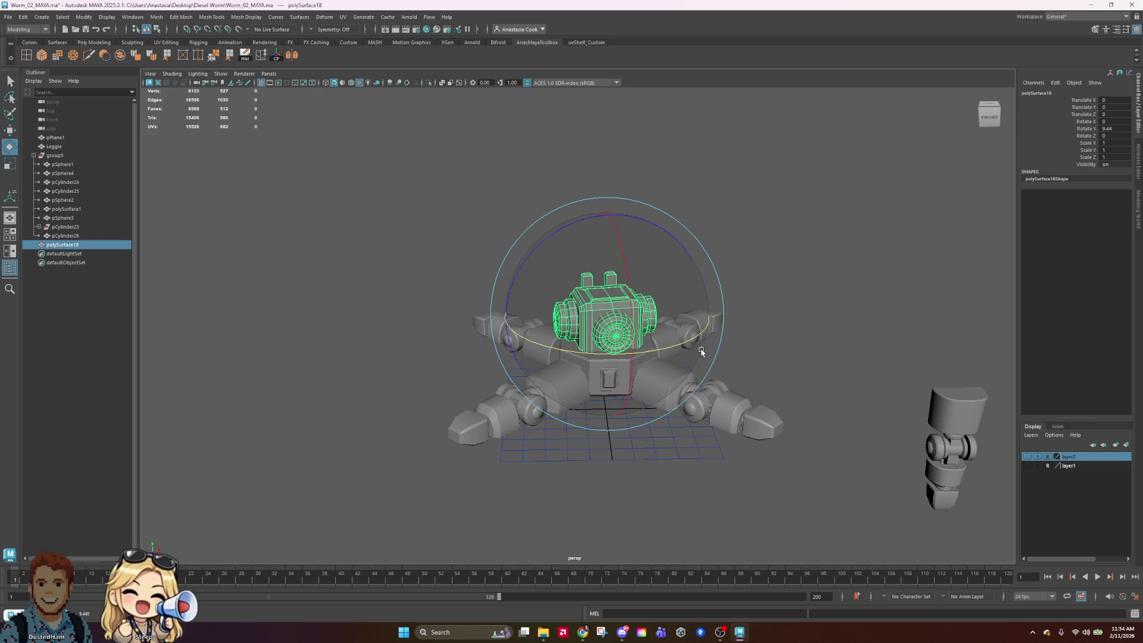
left_click(737, 345)
mouse_move(808, 349)
left_mouse_down("alt")
mouse_move(685, 404)
mouse_move(792, 429)
mouse_move(503, 459)
mouse_move(634, 465)
mouse_move(642, 434)
left_mouse_up("alt")
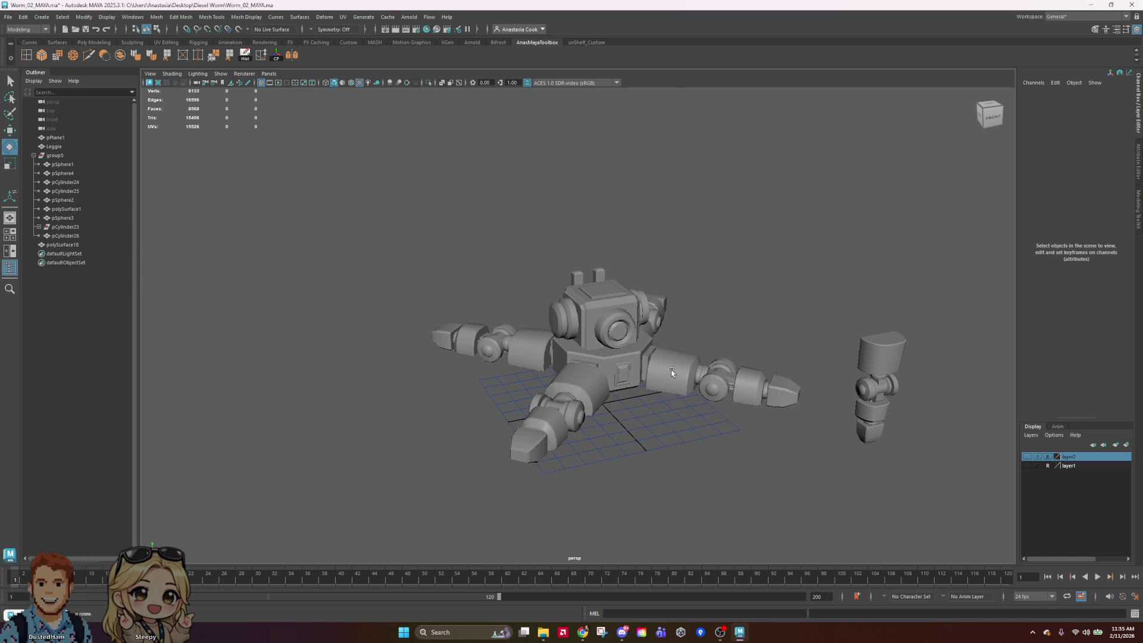
scroll(673, 372, "up", 5)
left_click_drag(722, 334, 814, 398, "alt")
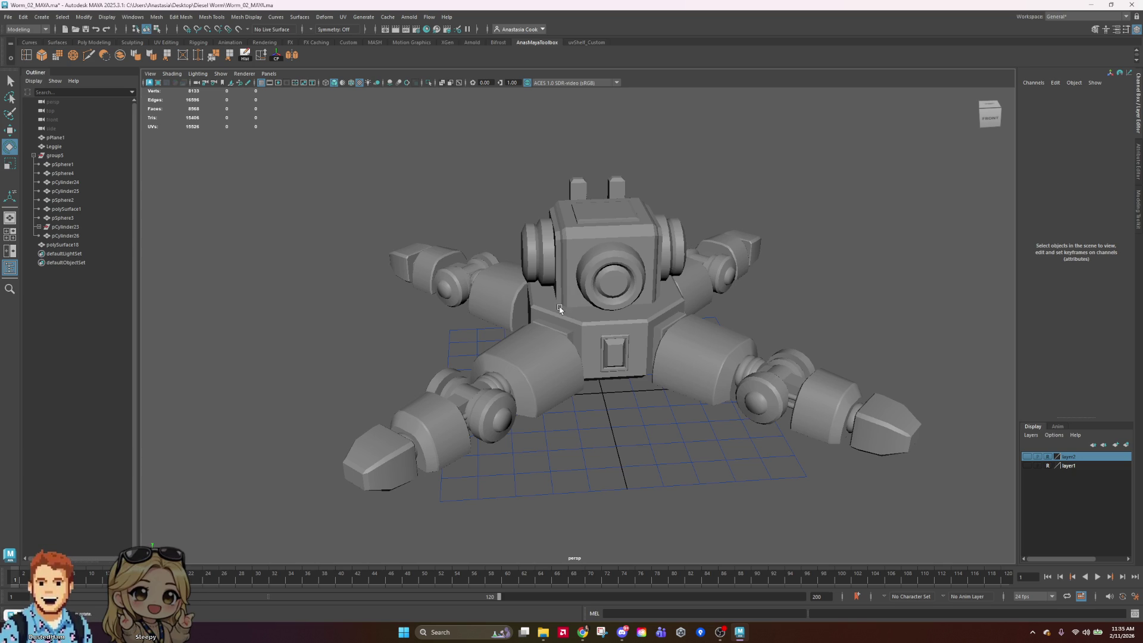
scroll(929, 277, "down", 5)
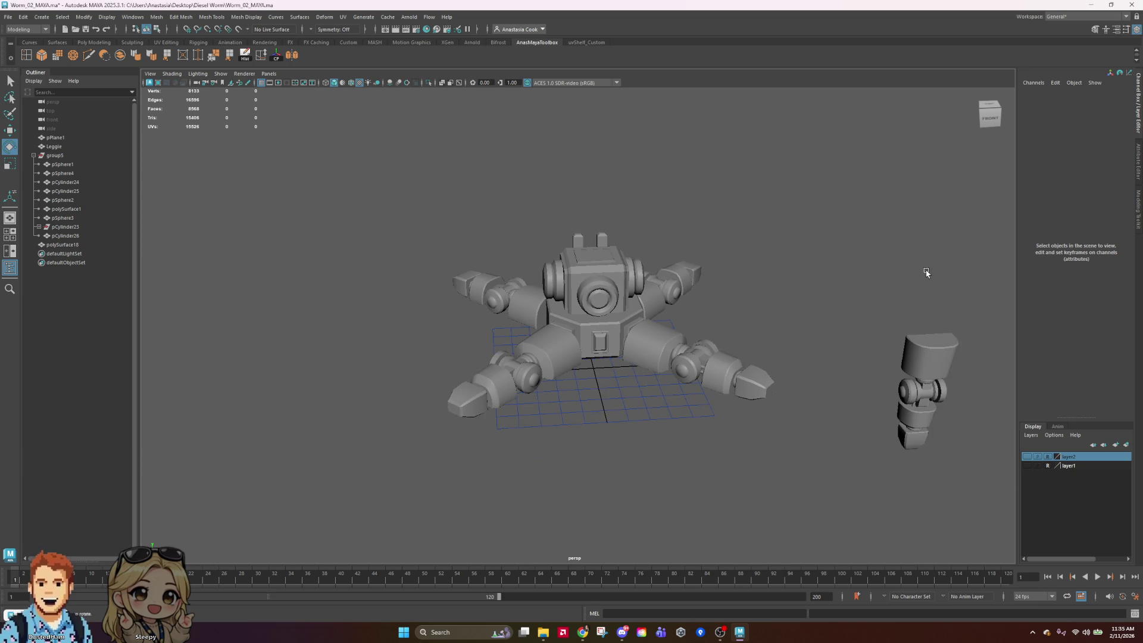
mouse_move(963, 340)
middle_mouse_down("alt")
mouse_move(726, 288)
mouse_move(586, 339)
middle_mouse_up("alt")
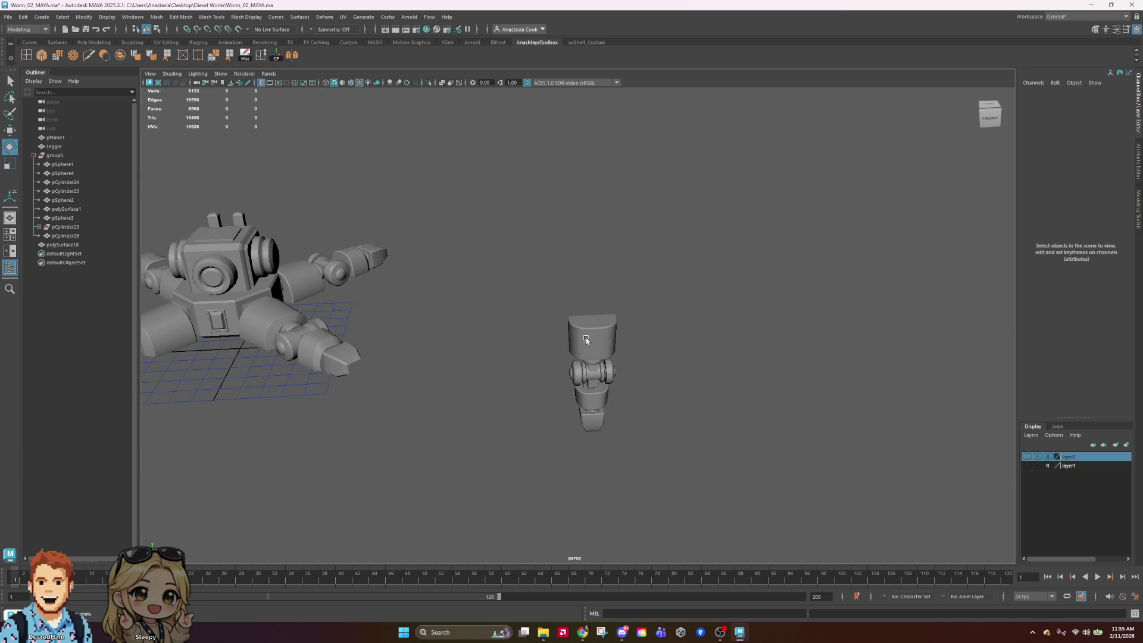
left_click(586, 338)
mouse_move(586, 337)
left_mouse_down("alt")
mouse_move(905, 427)
mouse_move(894, 456)
mouse_move(770, 455)
mouse_move(651, 379)
left_mouse_up("alt")
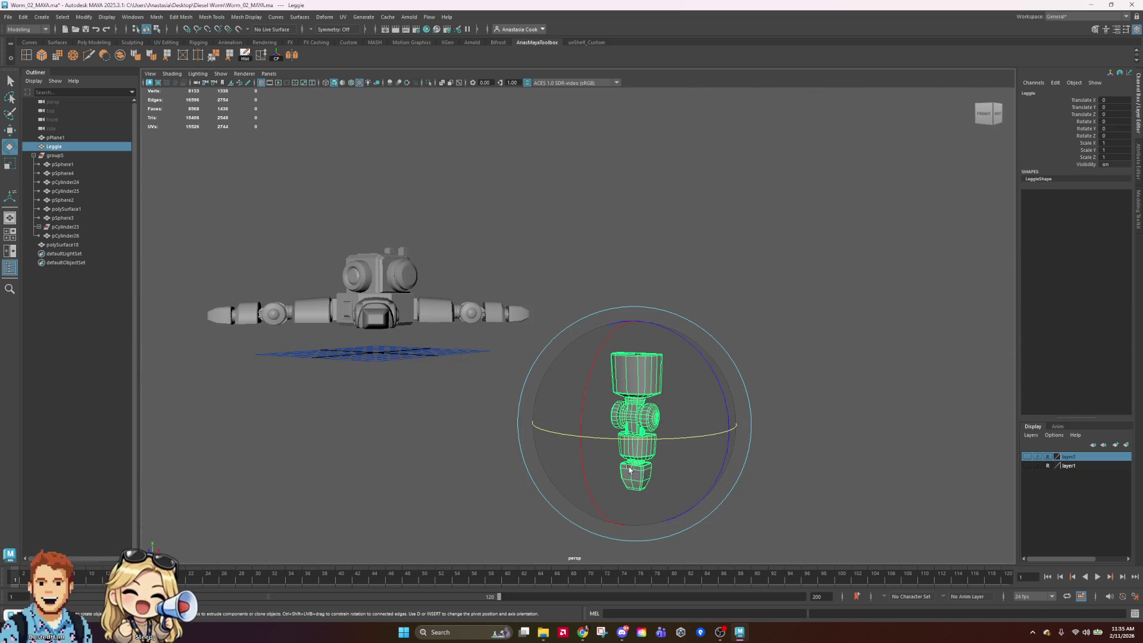
mouse_move(810, 398)
left_mouse_down("alt")
mouse_move(705, 428)
mouse_move(763, 447)
mouse_move(798, 416)
mouse_move(891, 420)
mouse_move(860, 426)
mouse_move(804, 273)
mouse_move(906, 278)
left_mouse_up("alt")
left_click_drag(410, 353, 440, 450, "alt")
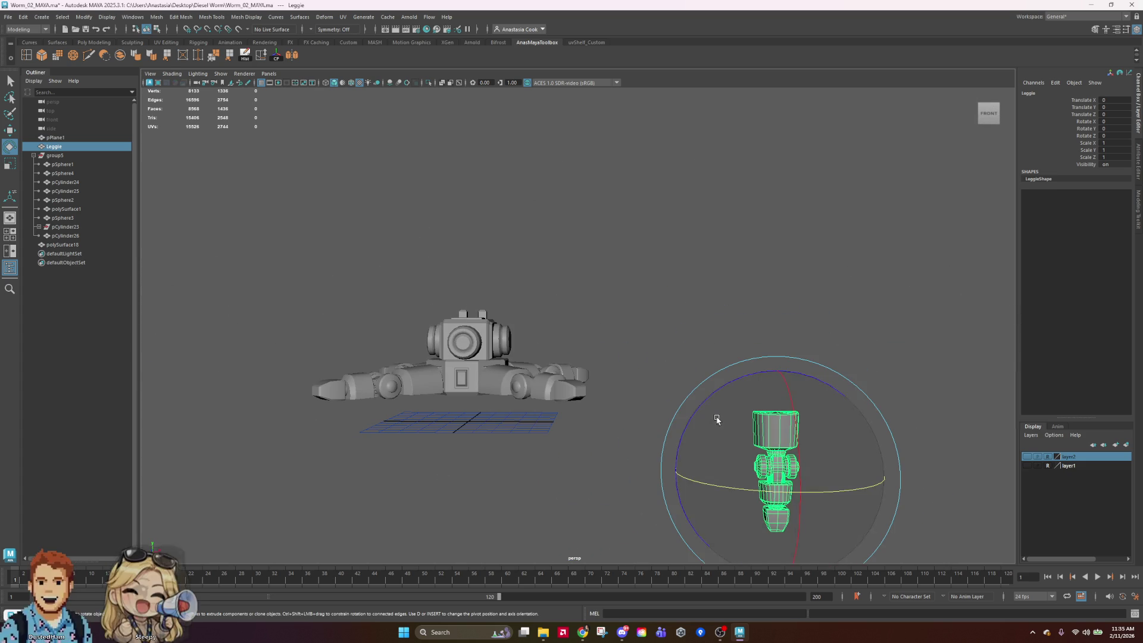
left_click(819, 202)
mouse_move(807, 214)
left_mouse_down("alt")
mouse_move(856, 310)
mouse_move(790, 233)
left_mouse_up("alt")
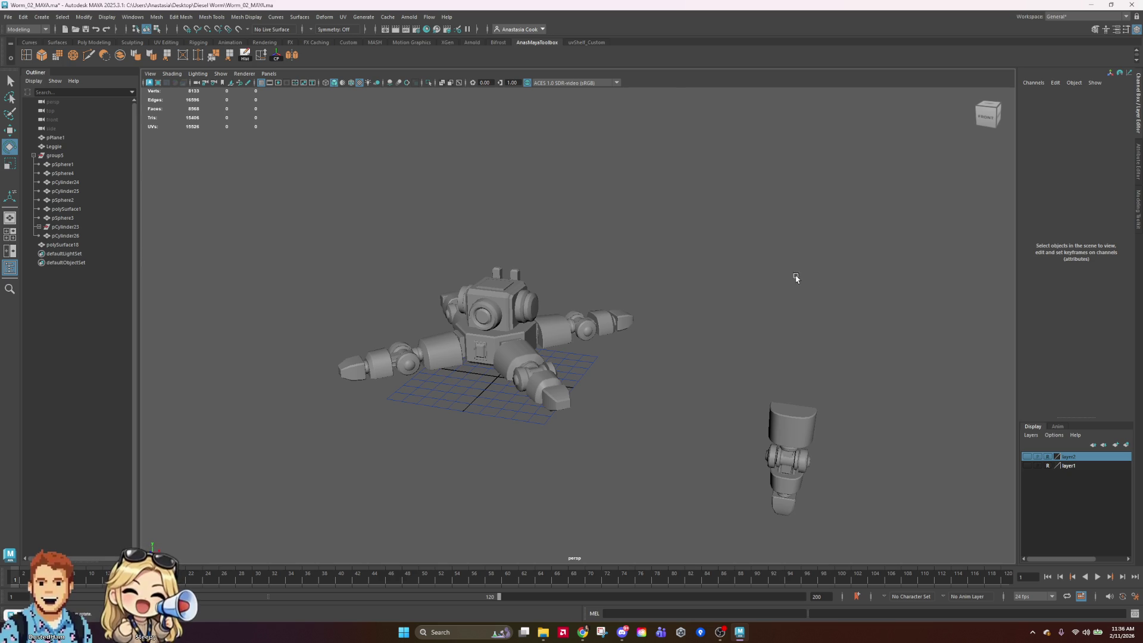
left_click(521, 339)
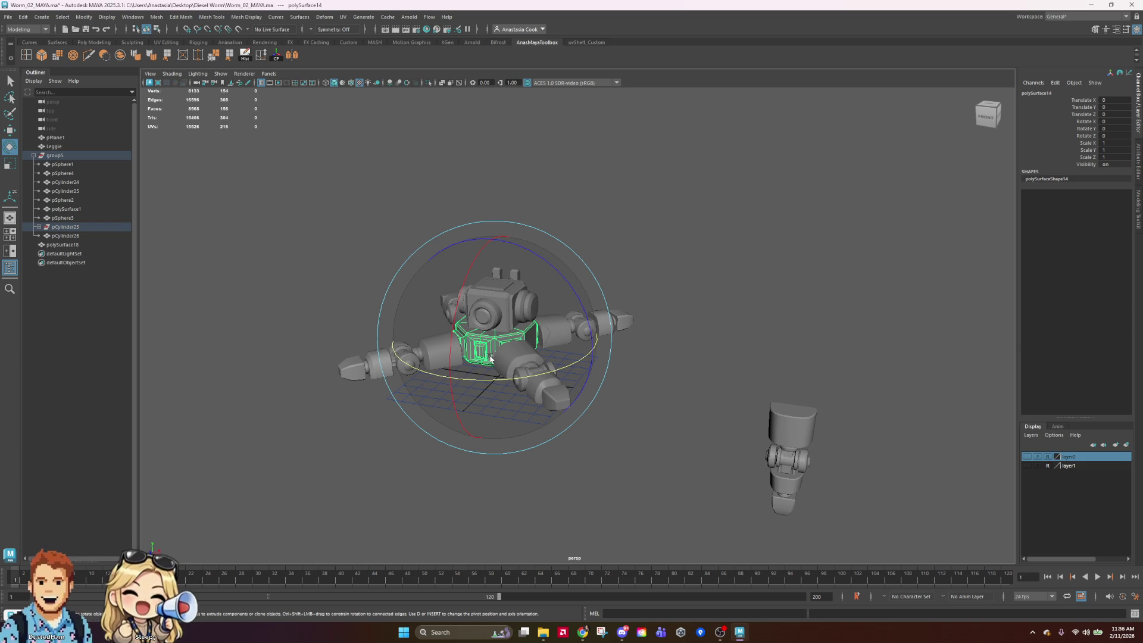